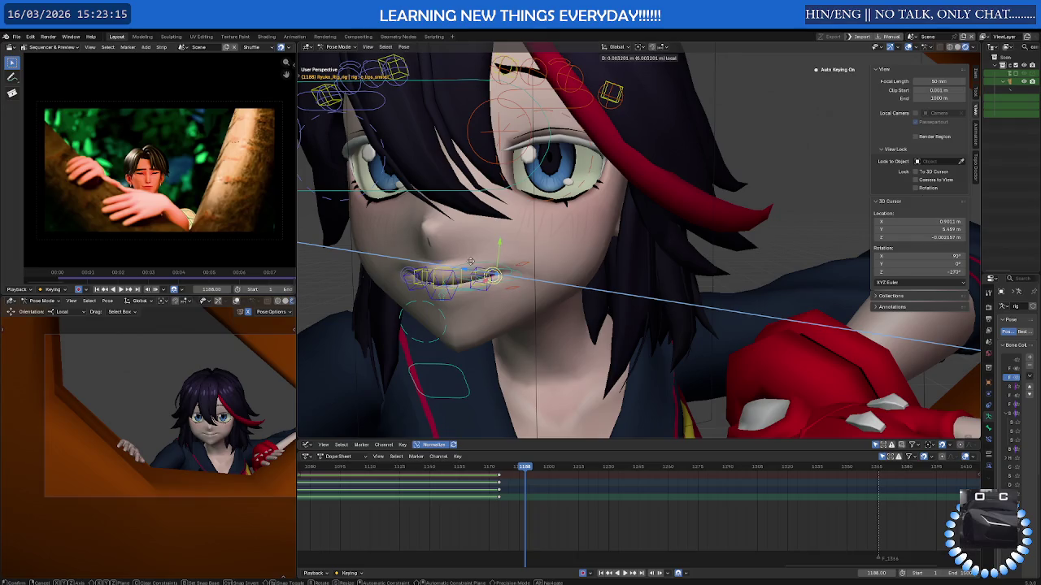
- Move the mouth bone along Y and back up so the mouth stays closed
{"action": "middle_click_drag", "start_coordinate": [471, 262], "coordinate": [511, 257]}
{"action": "key", "text": "g"}
{"action": "key", "text": "y"}
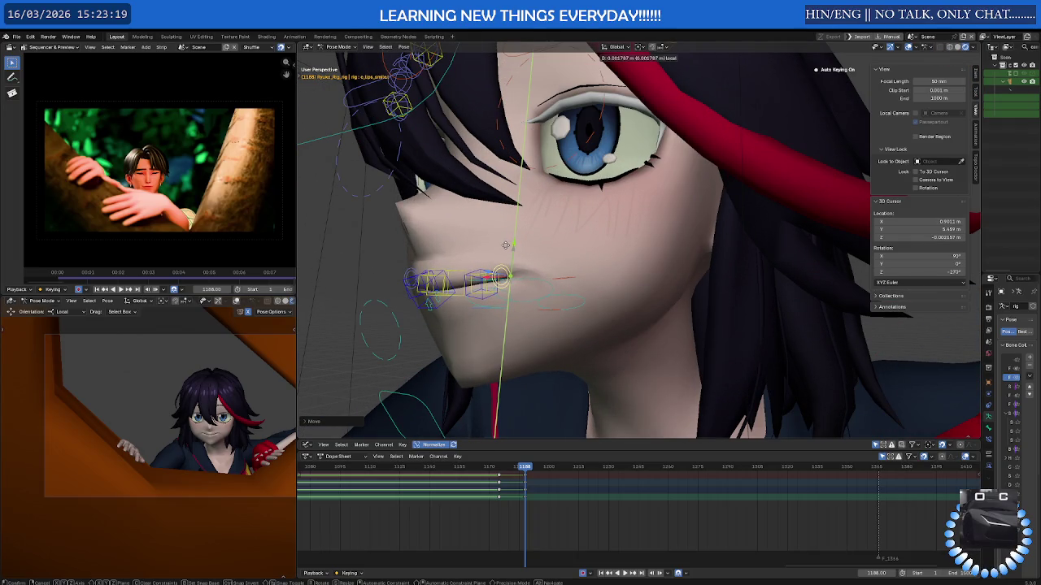
{"action": "left_click", "coordinate": [495, 284]}
{"action": "middle_click_drag", "start_coordinate": [495, 283], "coordinate": [487, 297]}
{"action": "left_click", "coordinate": [488, 297]}
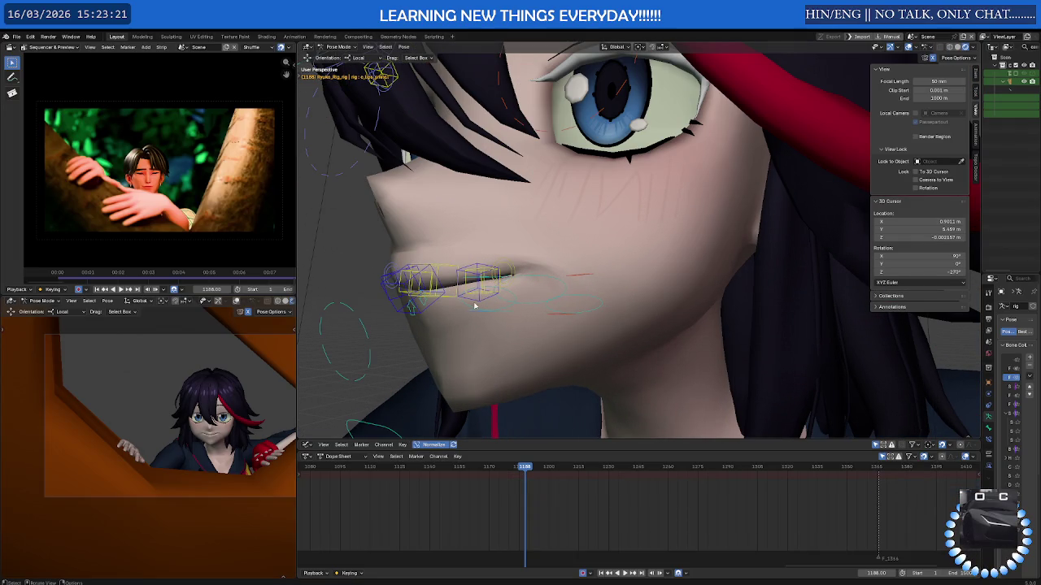
{"action": "left_click", "coordinate": [477, 296]}
{"action": "mouse_move", "coordinate": [483, 301]}
{"action": "left_mouse_down"}
{"action": "mouse_move", "coordinate": [514, 422]}
{"action": "mouse_move", "coordinate": [503, 369]}
{"action": "left_mouse_up"}
{"action": "middle_click_drag", "start_coordinate": [508, 316], "coordinate": [508, 311]}
- Rotate the c_lips_smile lip-corner bone about 20.79 degrees
{"action": "left_click", "coordinate": [520, 281]}
{"action": "key", "text": "shift+space"}
{"action": "left_click", "coordinate": [511, 309]}
{"action": "mouse_move", "coordinate": [521, 291]}
{"action": "left_mouse_down"}
{"action": "mouse_move", "coordinate": [532, 289]}
{"action": "mouse_move", "coordinate": [511, 299]}
{"action": "left_mouse_up"}
{"action": "key", "text": "shift+space"}
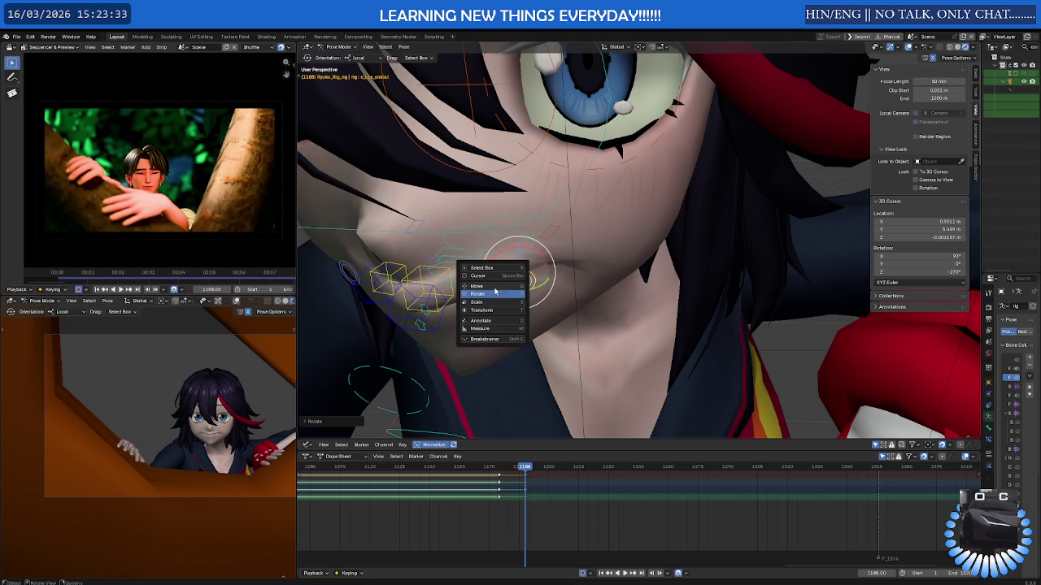
{"action": "key", "text": "g"}
{"action": "middle_click_drag", "start_coordinate": [491, 279], "coordinate": [488, 284]}
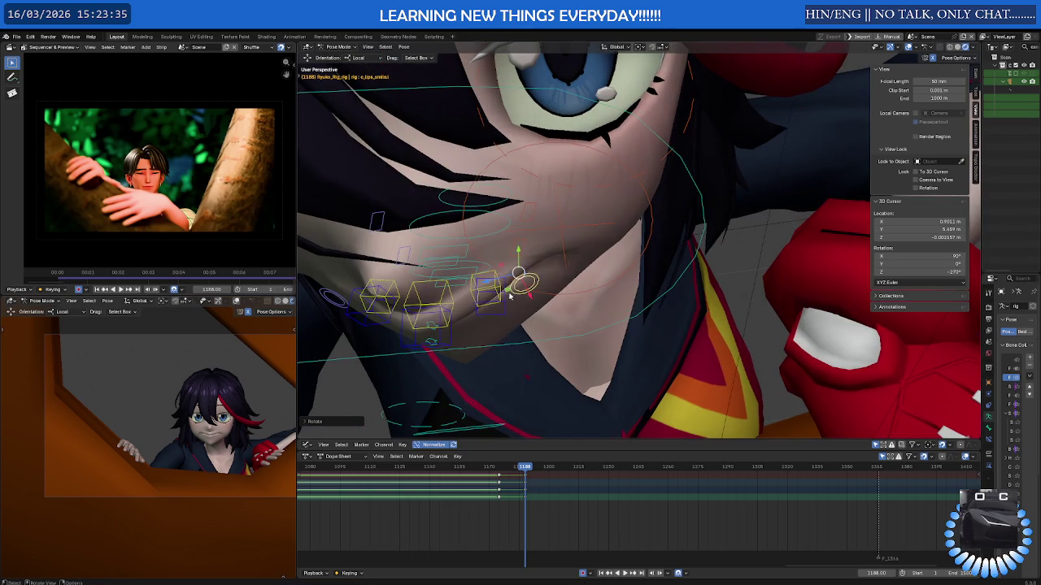
- Nudge the lip-corner bone along local Z and X, checking the pose near frame 1195
{"action": "key", "text": "g"}
{"action": "key", "text": "z"}
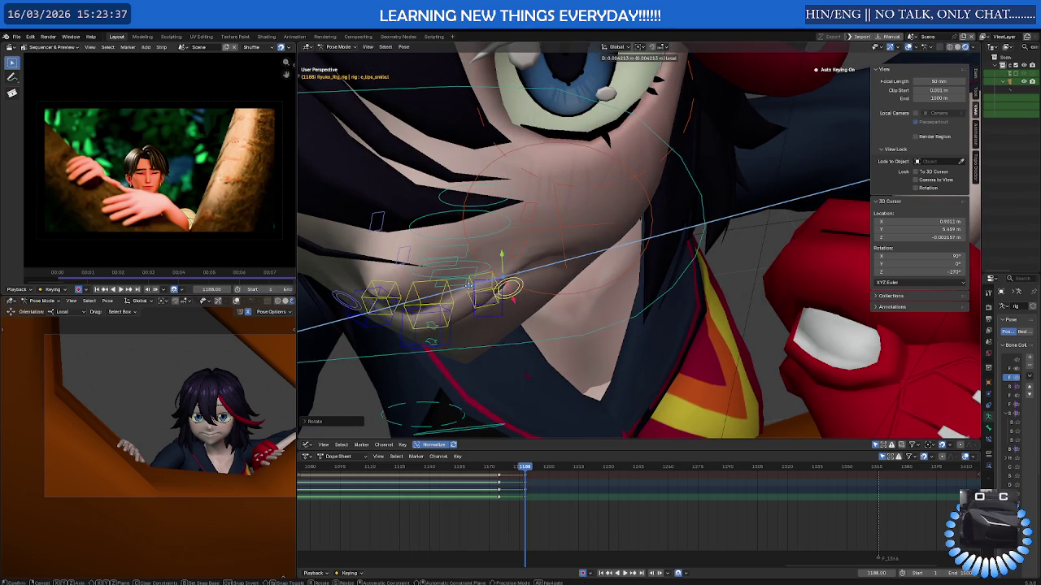
{"action": "left_click", "coordinate": [515, 294]}
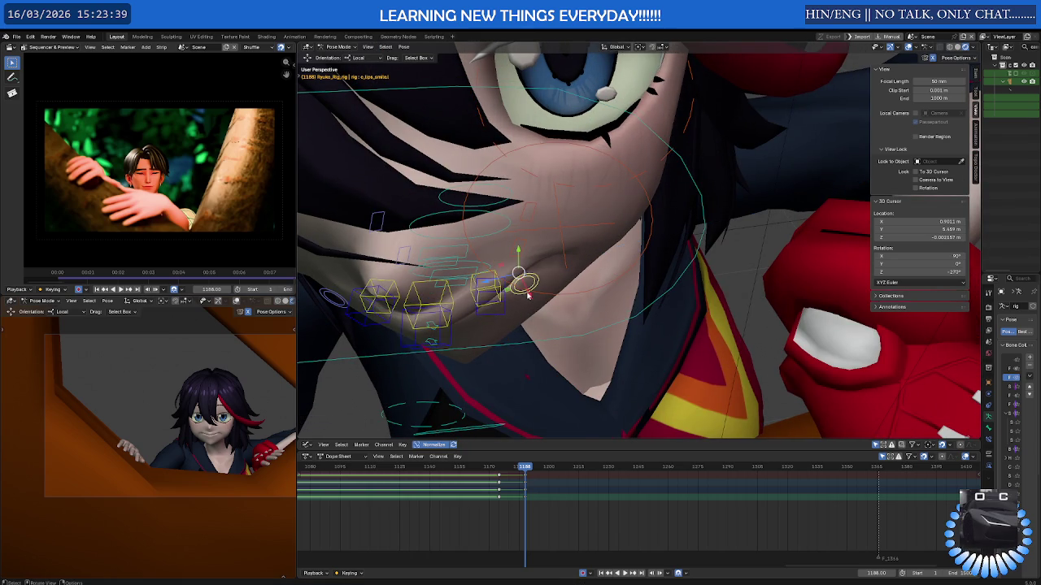
{"action": "key", "text": "g"}
{"action": "key", "text": "x"}
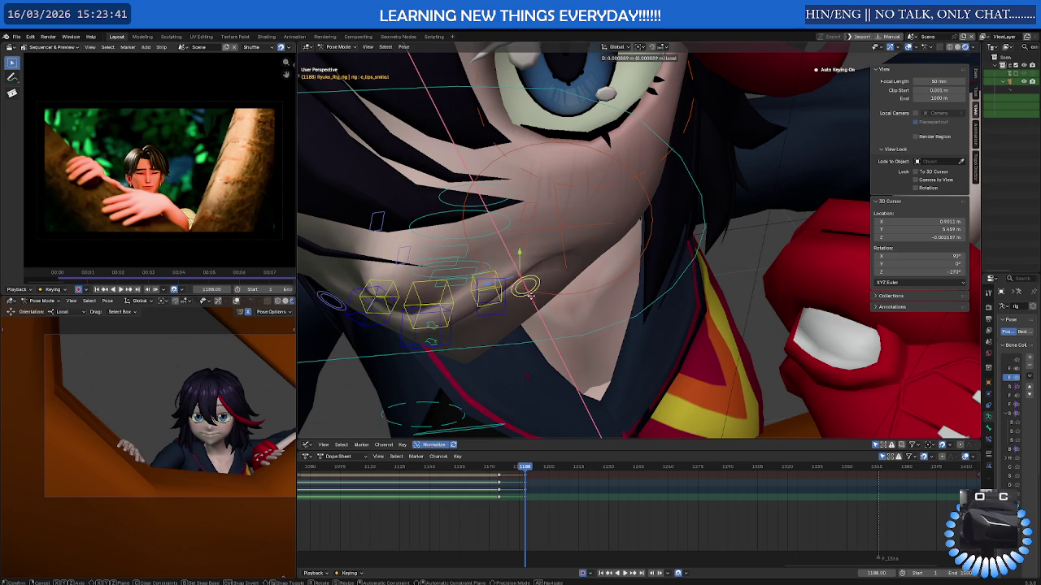
{"action": "left_click", "coordinate": [536, 303]}
{"action": "mouse_move", "coordinate": [526, 470]}
{"action": "left_mouse_down"}
{"action": "mouse_move", "coordinate": [539, 466]}
{"action": "mouse_move", "coordinate": [525, 467]}
{"action": "left_mouse_up"}
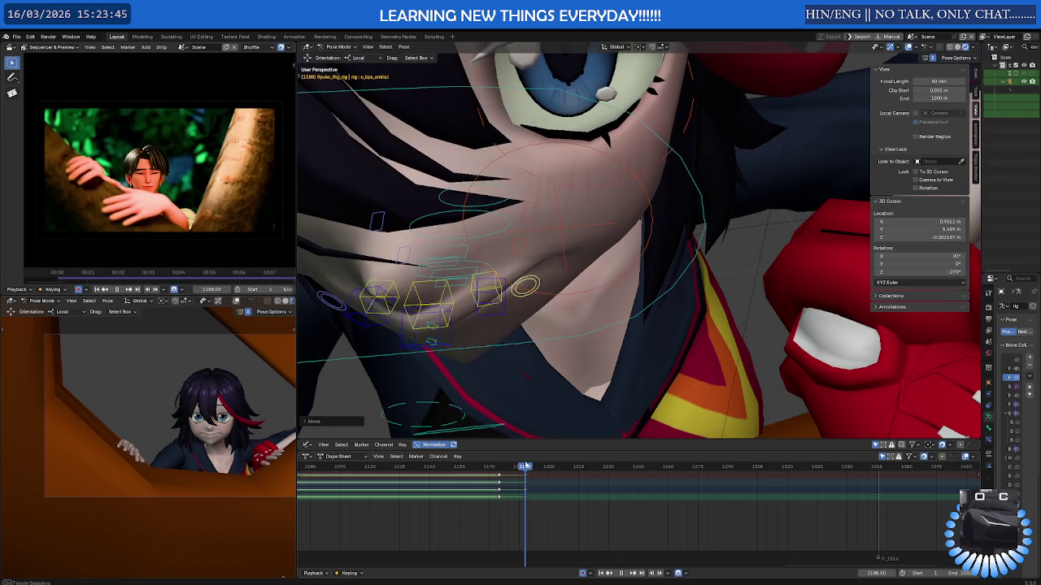
{"action": "middle_click_drag", "start_coordinate": [523, 401], "coordinate": [497, 321]}
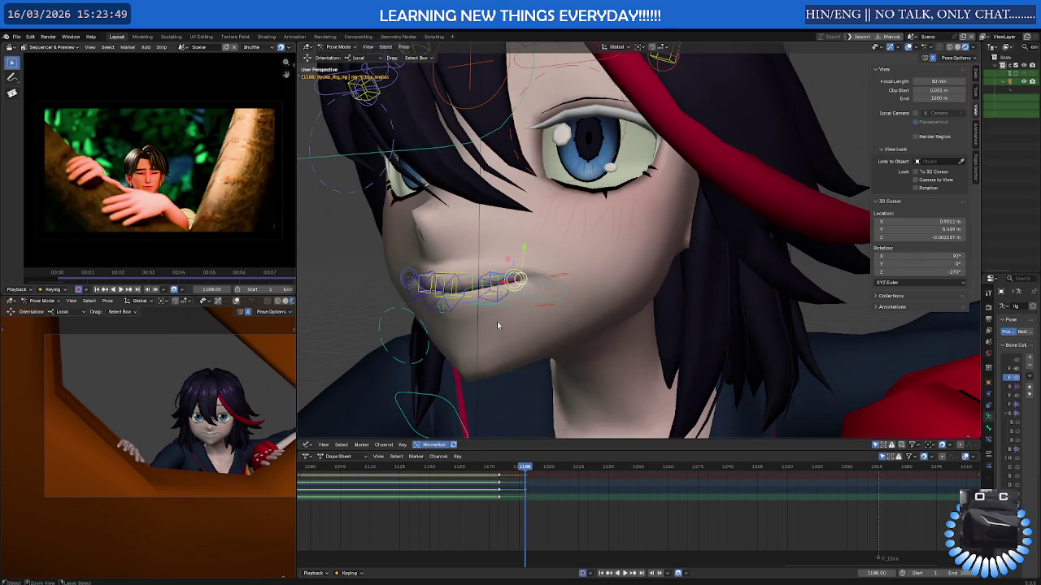
- Move the jaw bone to adjust the mouth shape
{"action": "left_click", "coordinate": [503, 323]}
{"action": "mouse_move", "coordinate": [505, 323]}
{"action": "middle_mouse_down"}
{"action": "mouse_move", "coordinate": [545, 304]}
{"action": "mouse_move", "coordinate": [537, 300]}
{"action": "middle_mouse_up"}
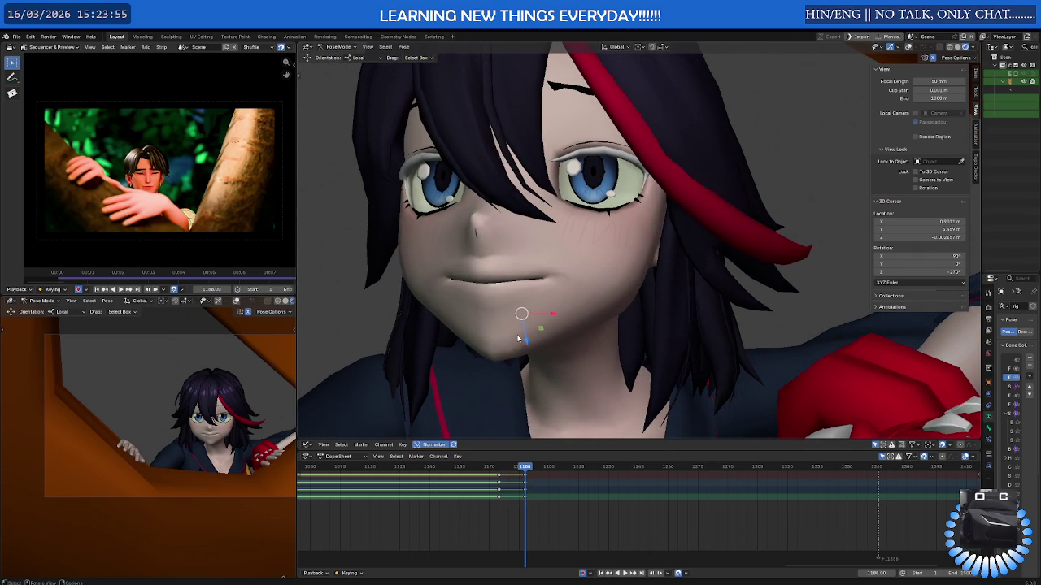
{"action": "key", "text": "g"}
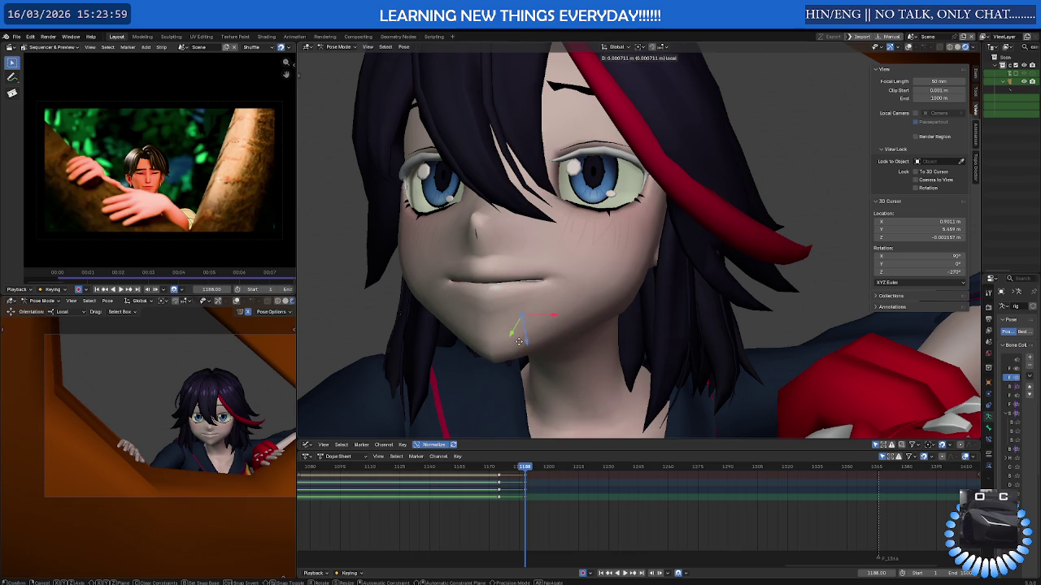
{"action": "left_click", "coordinate": [519, 340]}
{"action": "middle_click_drag", "start_coordinate": [519, 340], "coordinate": [516, 276]}
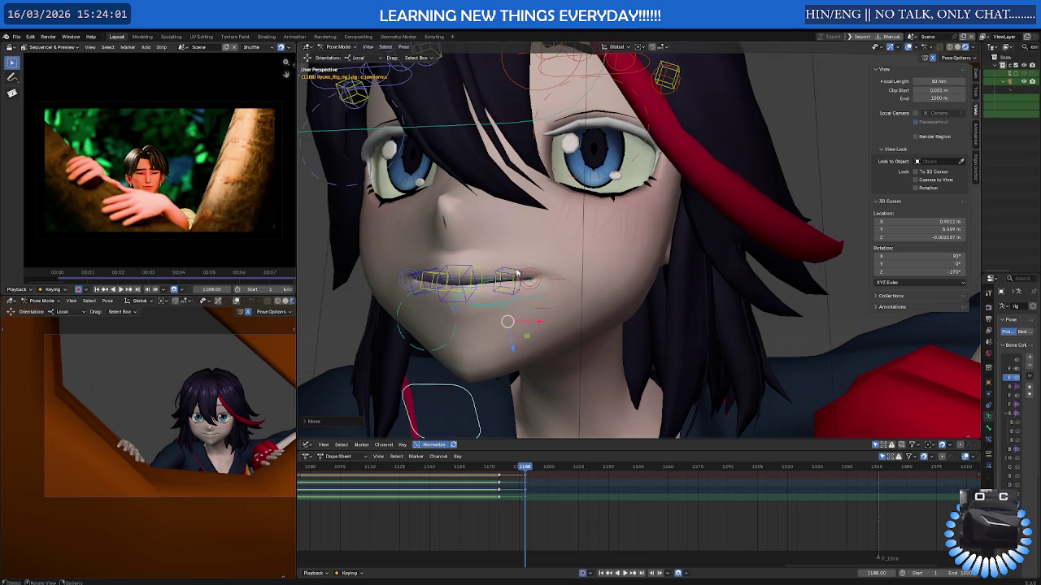
- Lift a lip bone slightly along its Z axis
{"action": "left_click", "coordinate": [521, 275]}
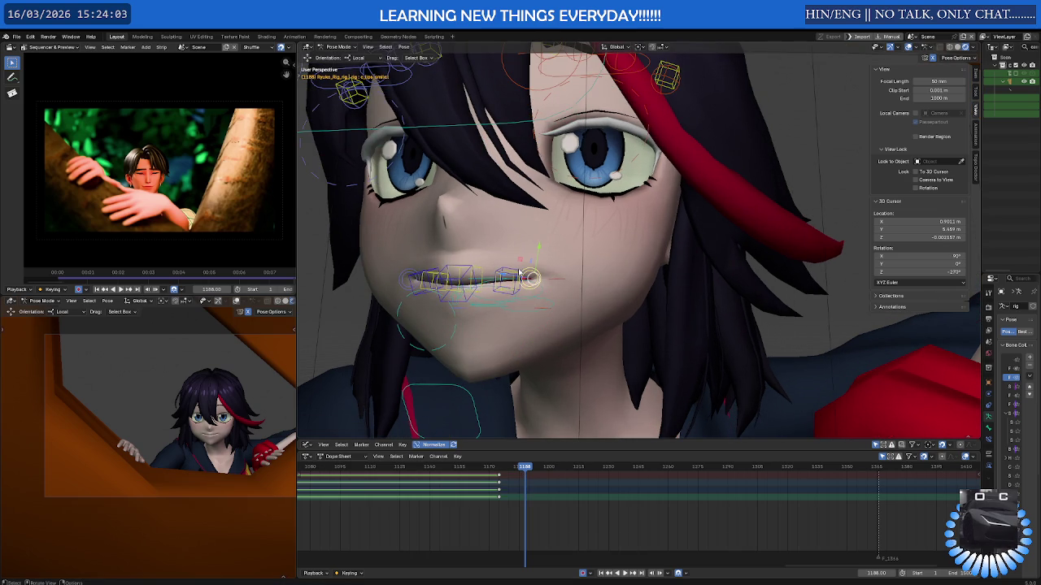
{"action": "key", "text": "alt+a"}
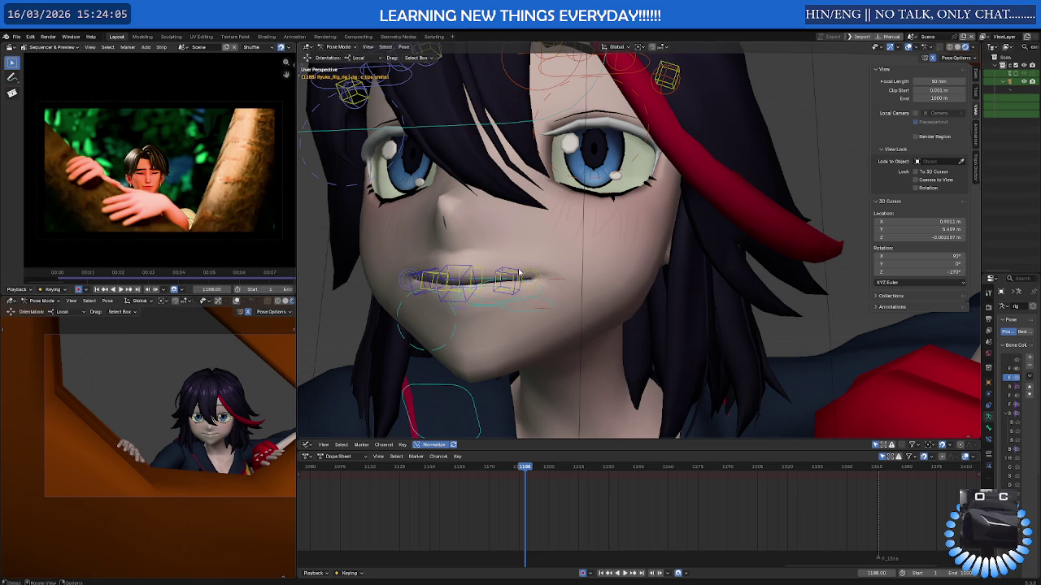
{"action": "left_click", "coordinate": [521, 275]}
{"action": "key", "text": "g"}
{"action": "key", "text": "z"}
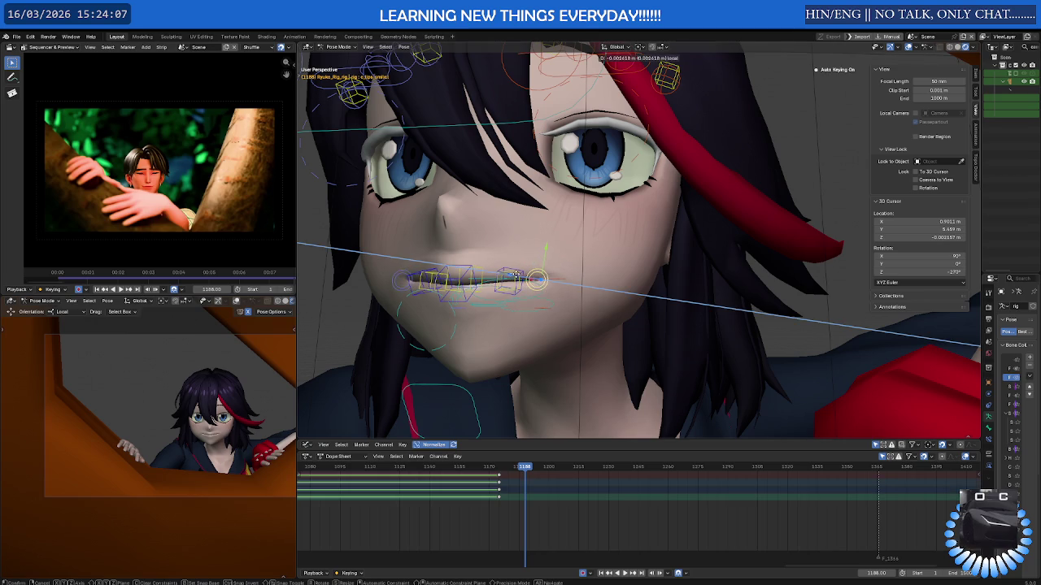
{"action": "left_click", "coordinate": [517, 277]}
- Shift the lip bone along X, then select the neighbouring lip bone
{"action": "middle_click_drag", "start_coordinate": [517, 276], "coordinate": [523, 285]}
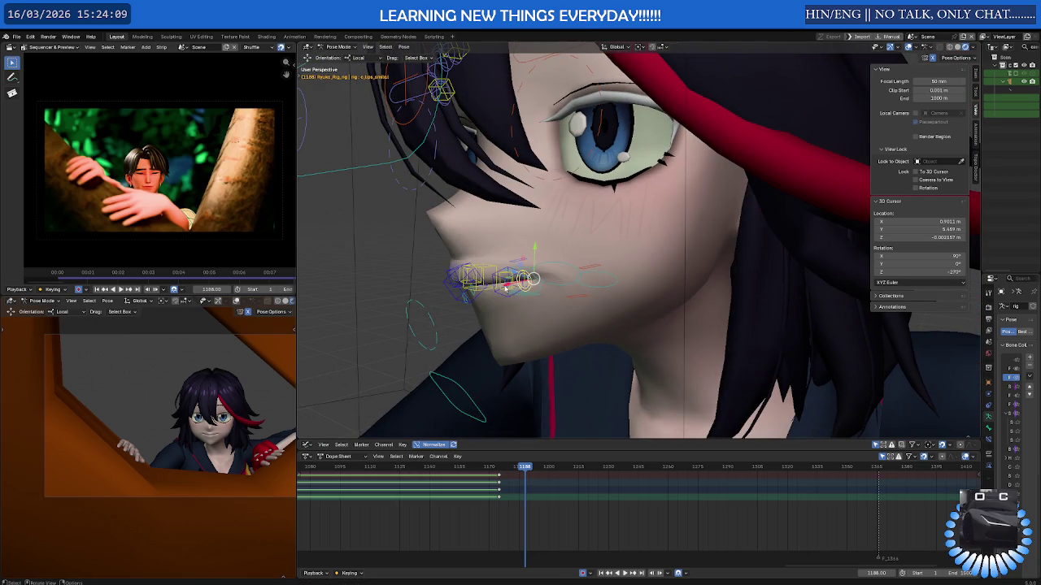
{"action": "key", "text": "g"}
{"action": "key", "text": "x"}
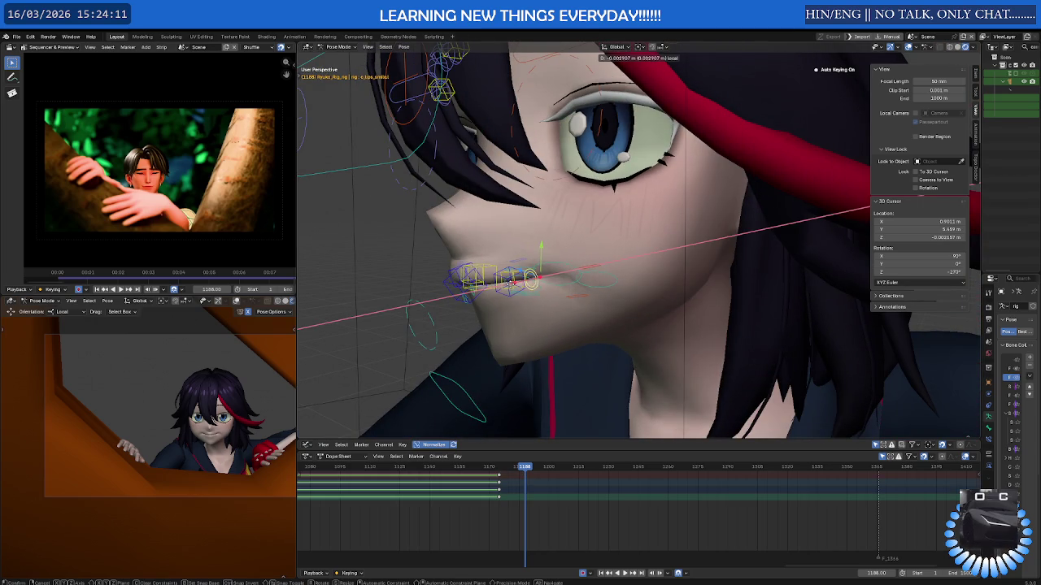
{"action": "left_click", "coordinate": [513, 286]}
{"action": "mouse_move", "coordinate": [537, 278]}
{"action": "middle_mouse_down"}
{"action": "mouse_move", "coordinate": [574, 267]}
{"action": "mouse_move", "coordinate": [431, 268]}
{"action": "mouse_move", "coordinate": [443, 252]}
{"action": "middle_mouse_up"}
{"action": "left_click", "coordinate": [519, 276]}
{"action": "left_click", "coordinate": [434, 261]}
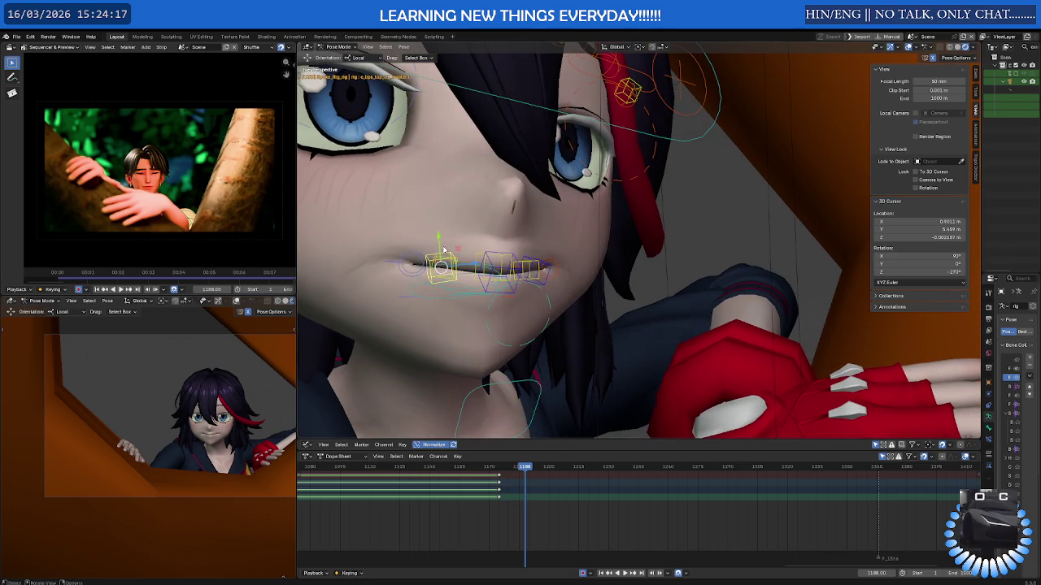
- Slide the mouth-corner lip bone sideways along X
{"action": "left_click_drag", "start_coordinate": [438, 247], "coordinate": [440, 254]}
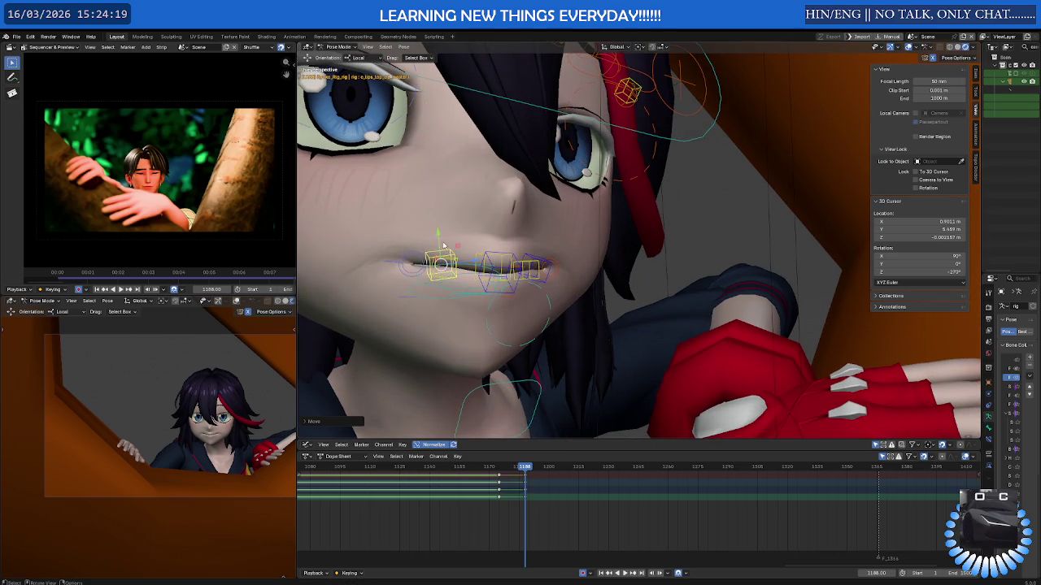
{"action": "middle_click_drag", "start_coordinate": [440, 254], "coordinate": [460, 274]}
{"action": "left_click", "coordinate": [442, 272]}
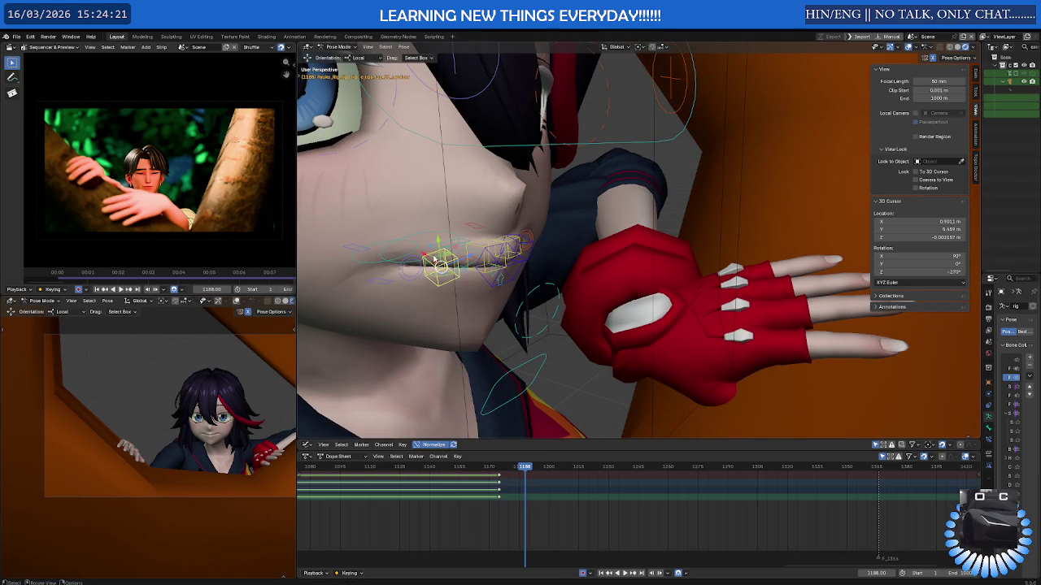
{"action": "key", "text": "g"}
{"action": "key", "text": "x"}
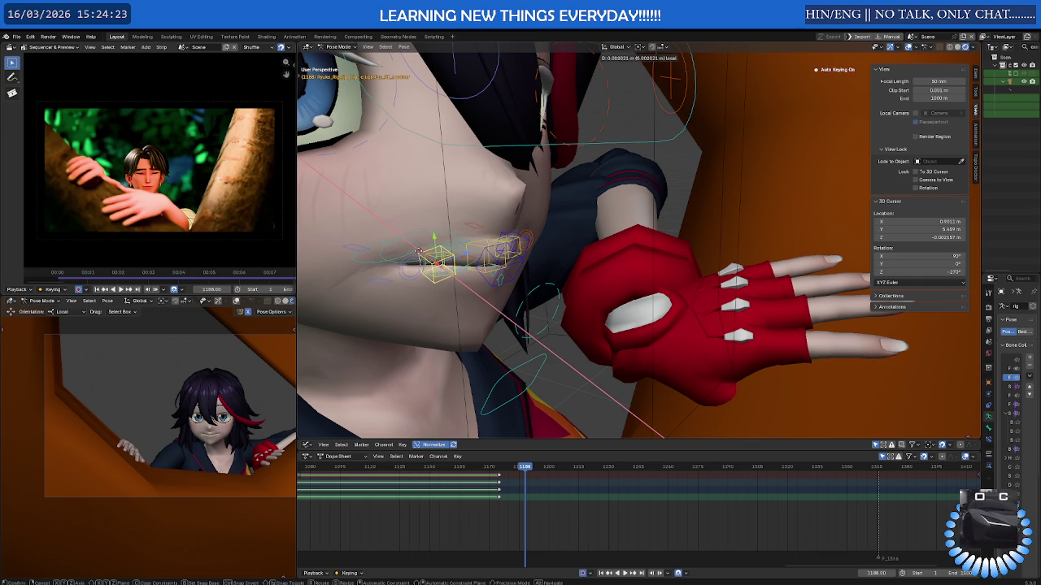
{"action": "left_click", "coordinate": [416, 250]}
- Move another lip bone, then widen the Properties area to reach render settings
{"action": "mouse_move", "coordinate": [416, 250]}
{"action": "middle_mouse_down"}
{"action": "mouse_move", "coordinate": [436, 263]}
{"action": "mouse_move", "coordinate": [430, 274]}
{"action": "middle_mouse_up"}
{"action": "left_click", "coordinate": [430, 274]}
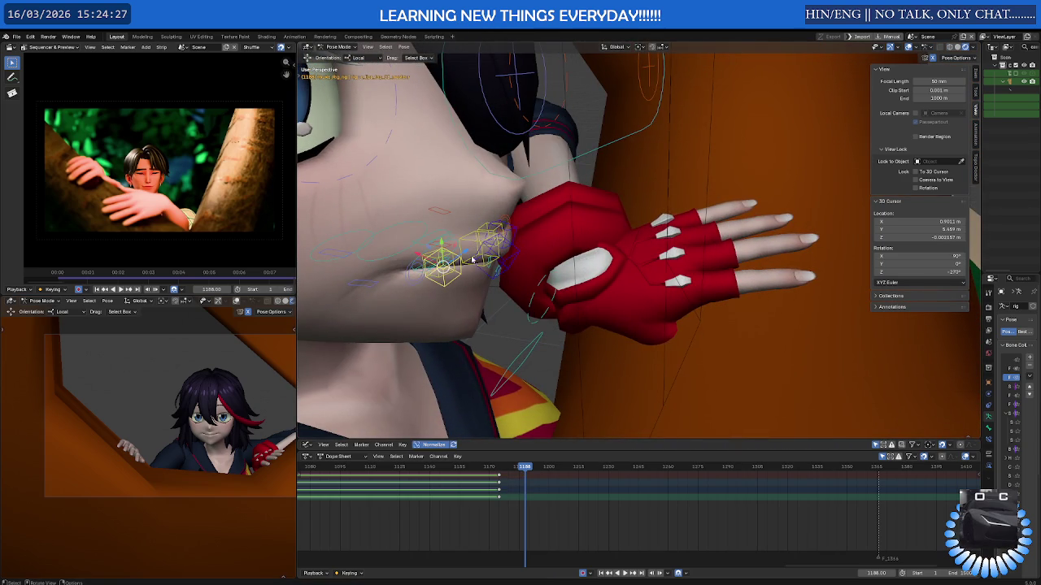
{"action": "key", "text": "g"}
{"action": "left_click", "coordinate": [417, 256]}
{"action": "mouse_move", "coordinate": [416, 257]}
{"action": "middle_mouse_down"}
{"action": "mouse_move", "coordinate": [470, 276]}
{"action": "mouse_move", "coordinate": [443, 269]}
{"action": "middle_mouse_up"}
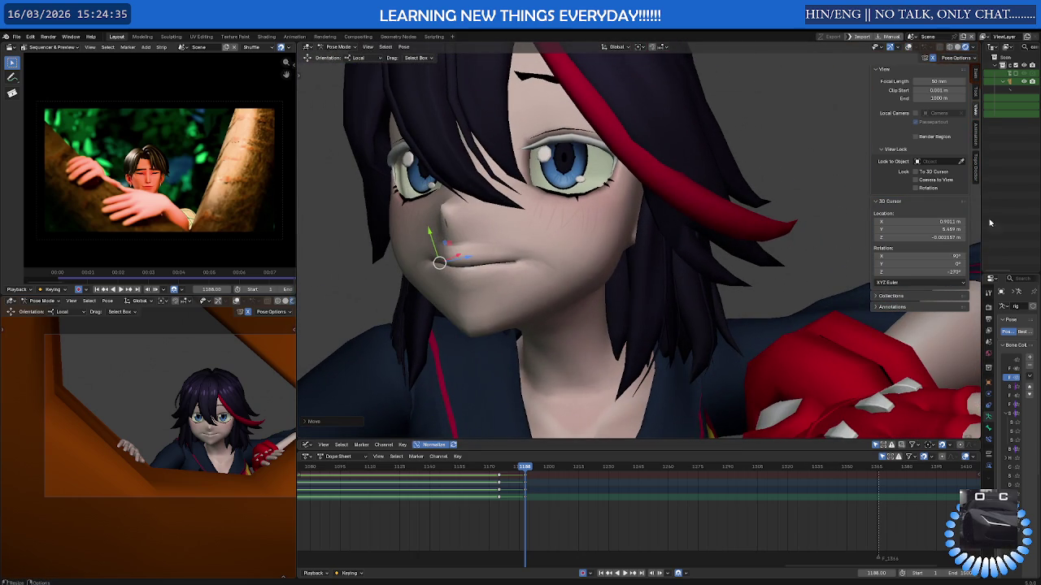
{"action": "left_click_drag", "start_coordinate": [985, 271], "coordinate": [821, 266]}
{"action": "left_click", "coordinate": [834, 308]}
- Switch the render engine to EEVEE, then back to Workbench
{"action": "left_click", "coordinate": [956, 306]}
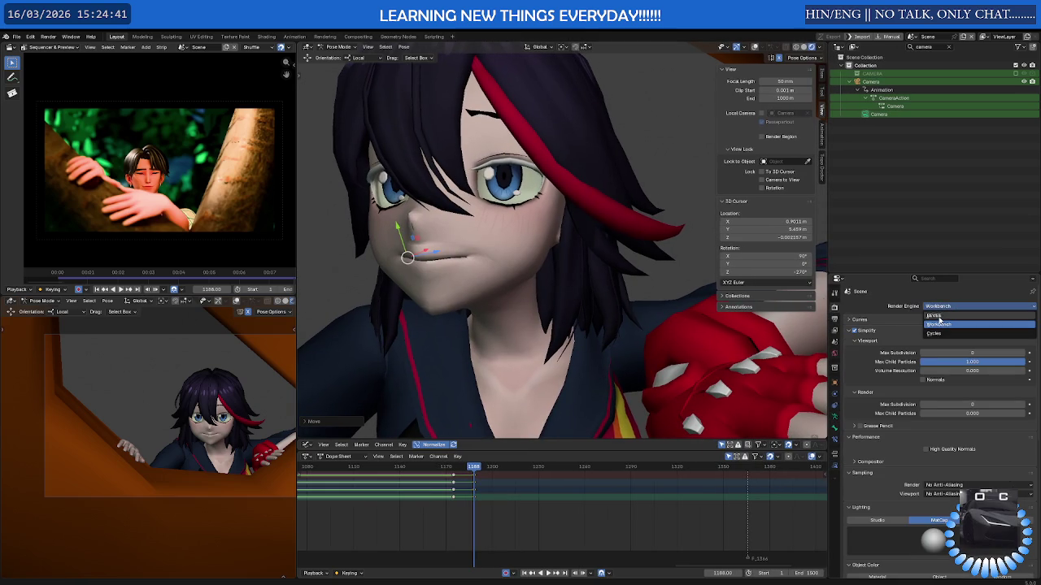
{"action": "left_click", "coordinate": [933, 315]}
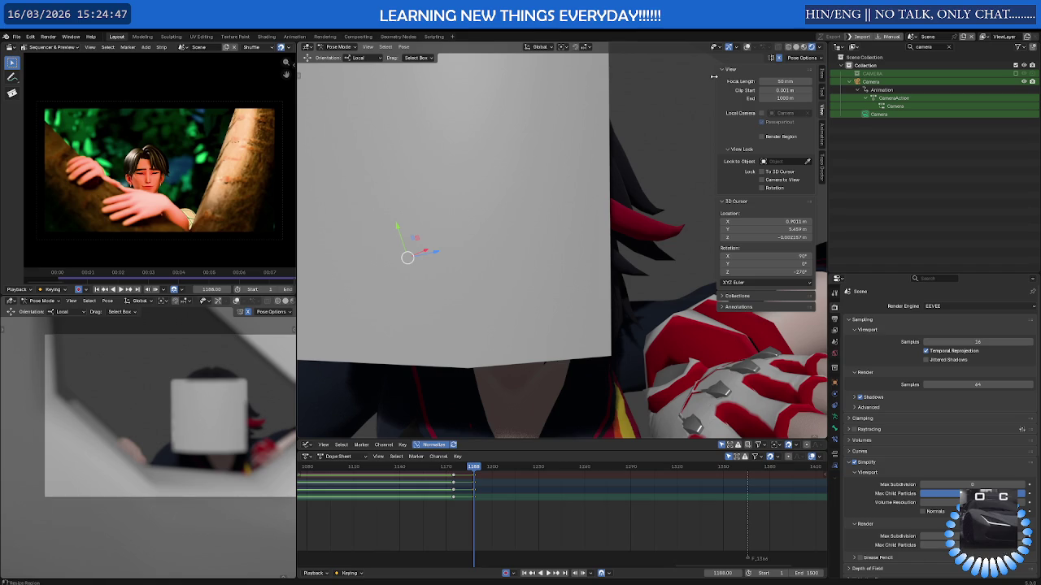
{"action": "left_click", "coordinate": [943, 307]}
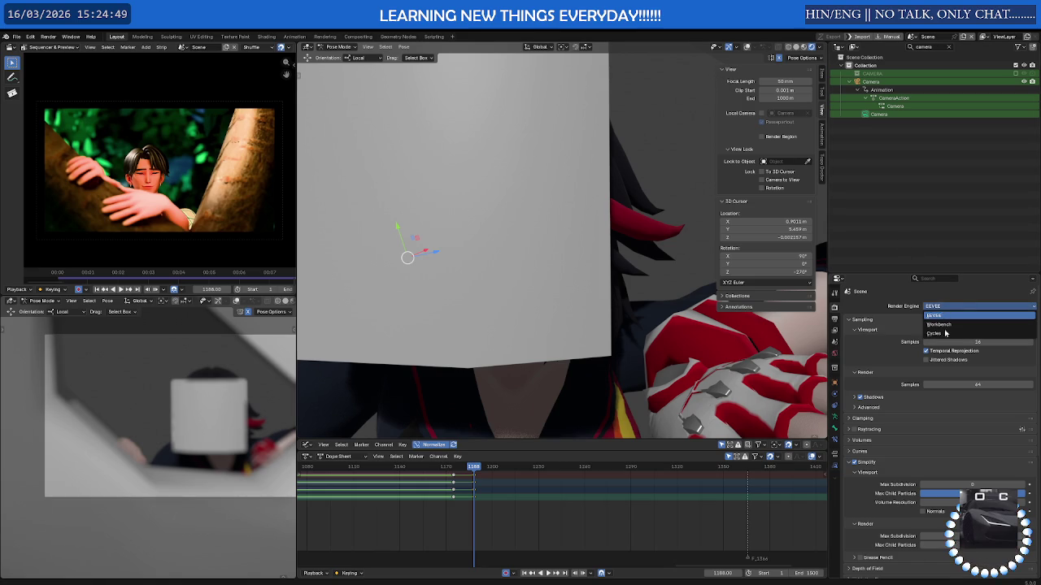
{"action": "left_click", "coordinate": [944, 326]}
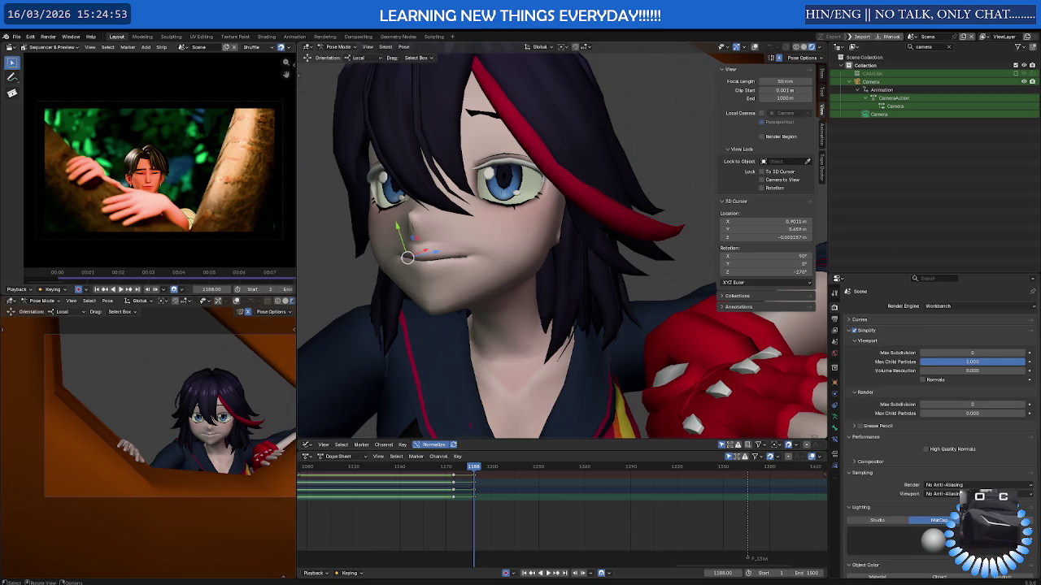
{"action": "mouse_move", "coordinate": [518, 236]}
{"action": "middle_mouse_down"}
{"action": "mouse_move", "coordinate": [495, 239]}
{"action": "mouse_move", "coordinate": [502, 268]}
{"action": "middle_mouse_up"}
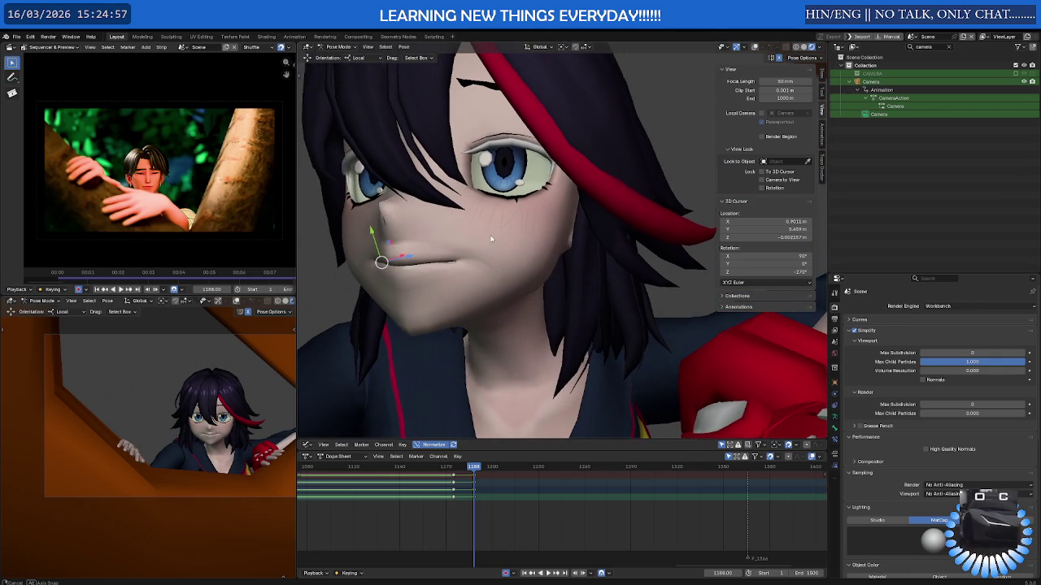
- Play the animation and stop it at frame 1196
{"action": "key", "text": "space"}
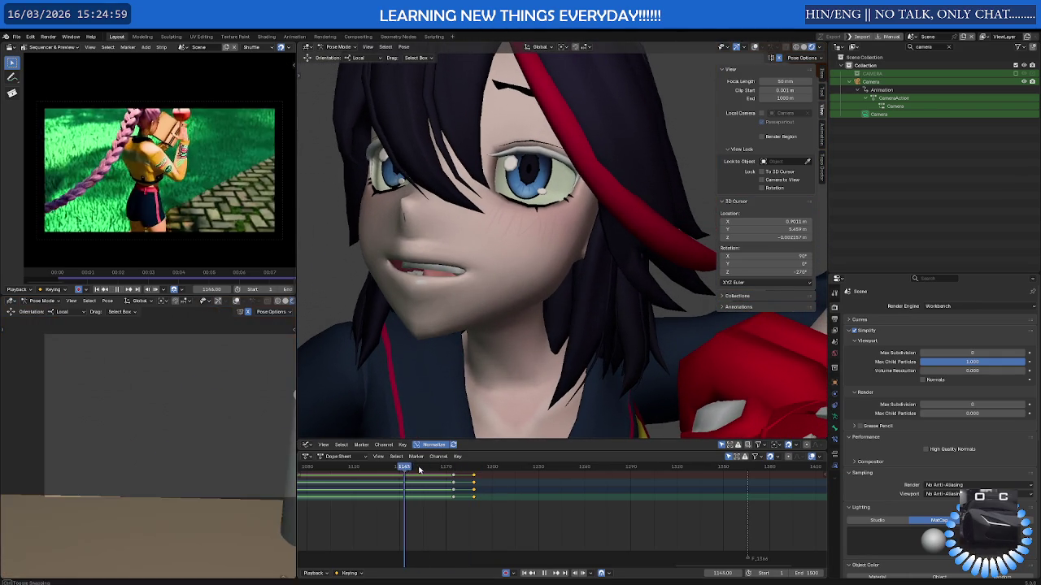
{"action": "left_click_drag", "start_coordinate": [462, 470], "coordinate": [487, 470]}
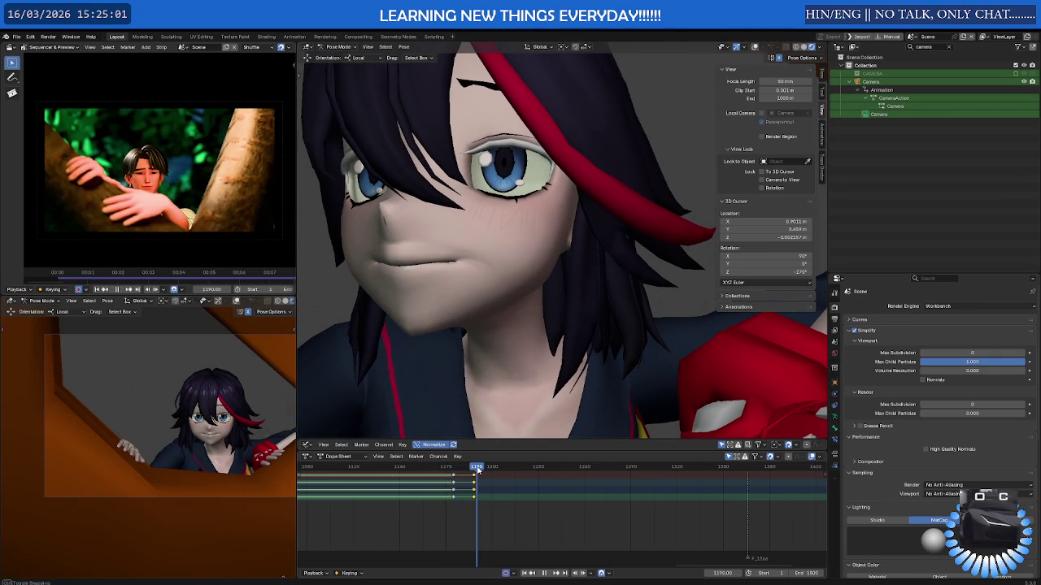
{"action": "key", "text": "space"}
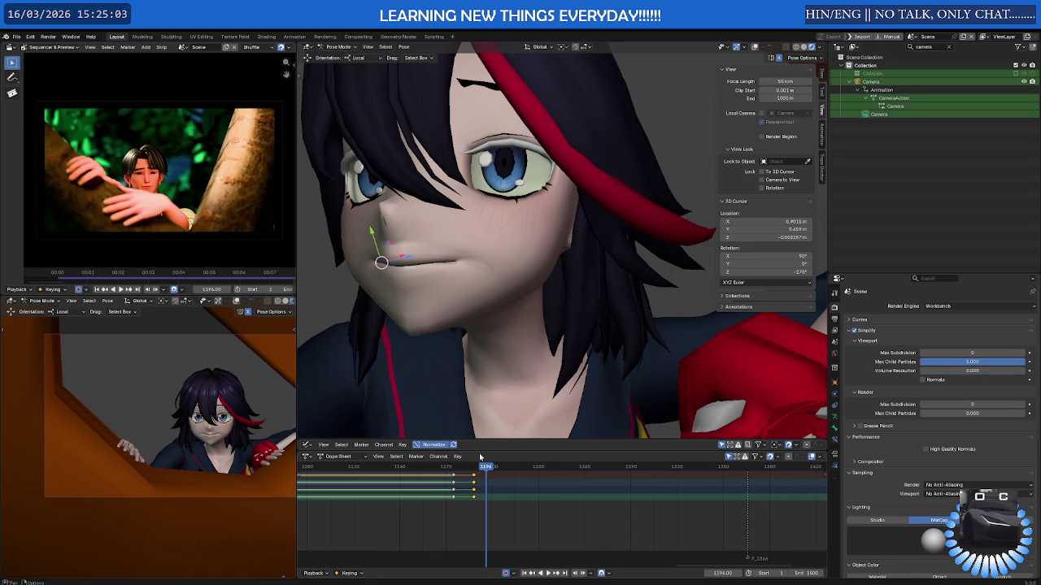
- Select the eyebrow, eyebrow_03 and eye control bones
{"action": "middle_click_drag", "start_coordinate": [413, 245], "coordinate": [517, 192]}
{"action": "middle_click_drag", "start_coordinate": [528, 154], "coordinate": [470, 179]}
{"action": "left_click", "coordinate": [479, 163]}
{"action": "left_click", "coordinate": [379, 183], "text": "shift"}
{"action": "left_click", "coordinate": [395, 222], "text": "shift"}
{"action": "middle_click_drag", "start_coordinate": [454, 339], "coordinate": [461, 393]}
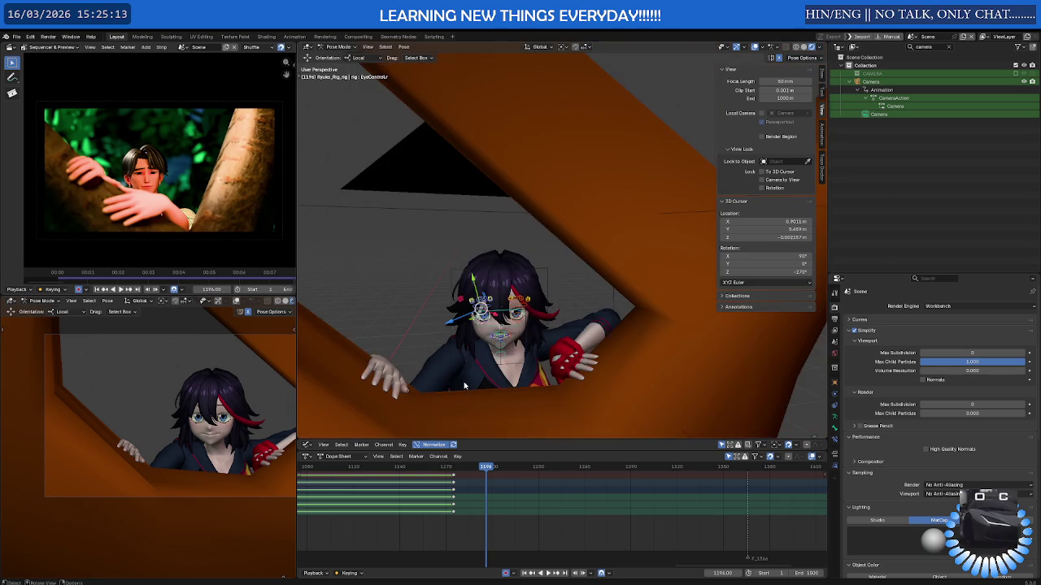
- Select all face keyframes in the Dope Sheet and duplicate them to around frame 1196
{"action": "scroll", "coordinate": [411, 508], "scroll_direction": "down", "scroll_amount": 3}
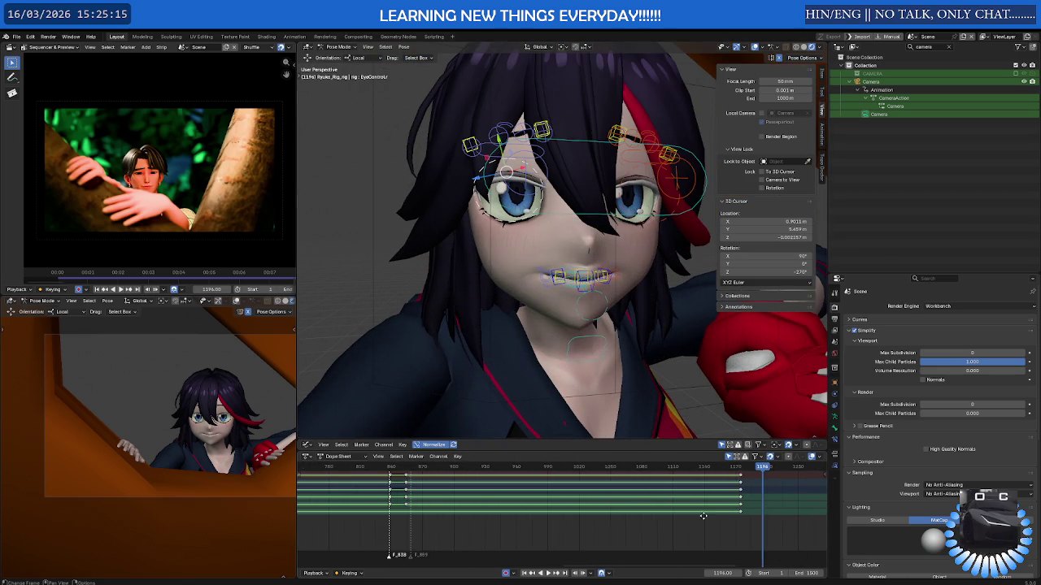
{"action": "scroll", "coordinate": [401, 503], "scroll_direction": "down", "scroll_amount": 3}
{"action": "scroll", "coordinate": [401, 502], "scroll_direction": "up", "scroll_amount": 5}
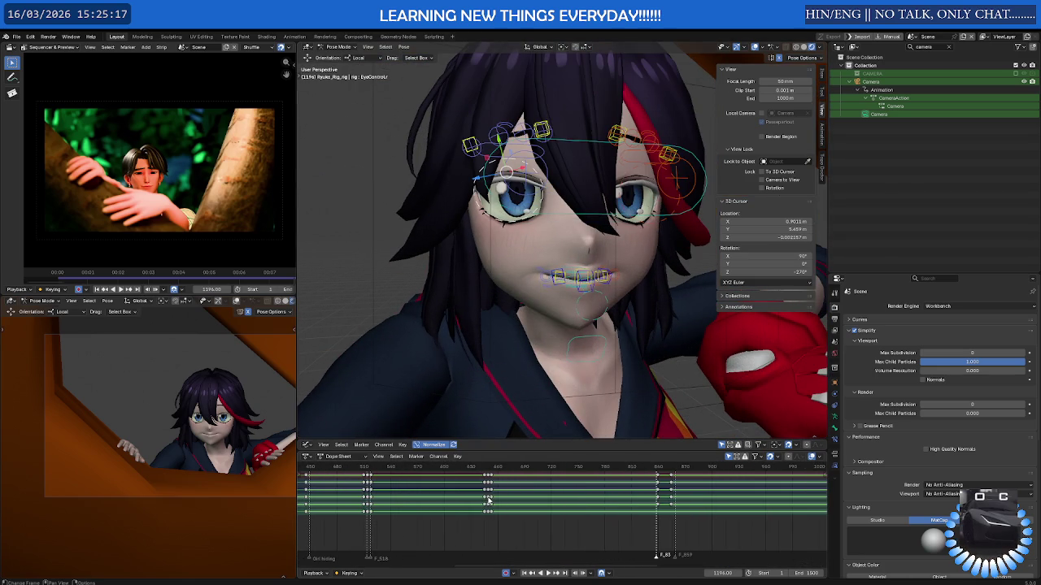
{"action": "key", "text": "a"}
{"action": "scroll", "coordinate": [555, 507], "scroll_direction": "down", "scroll_amount": 3}
{"action": "scroll", "coordinate": [488, 507], "scroll_direction": "down", "scroll_amount": 3}
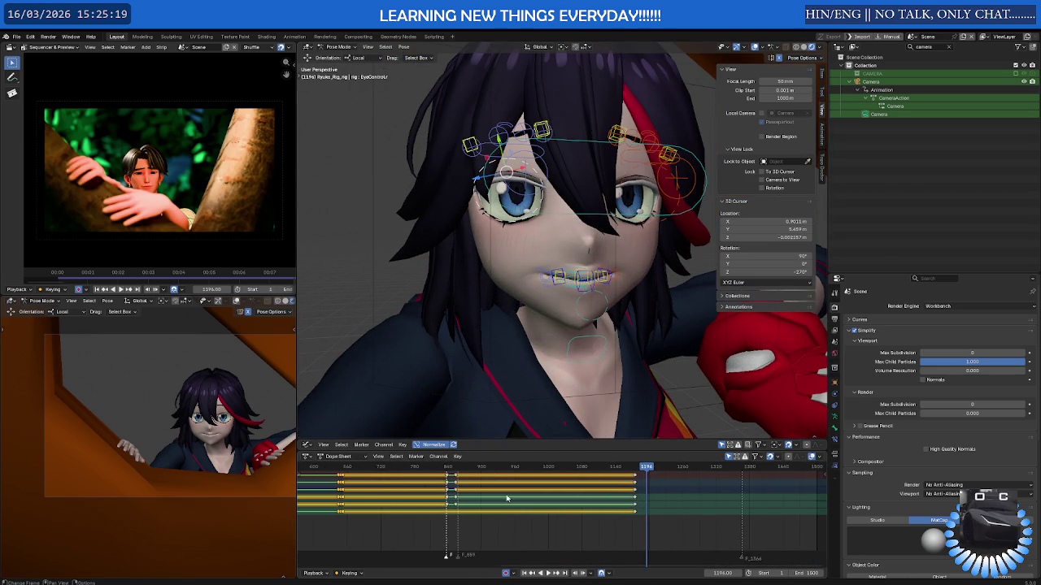
{"action": "scroll", "coordinate": [442, 508], "scroll_direction": "up", "scroll_amount": 2}
{"action": "key", "text": "g"}
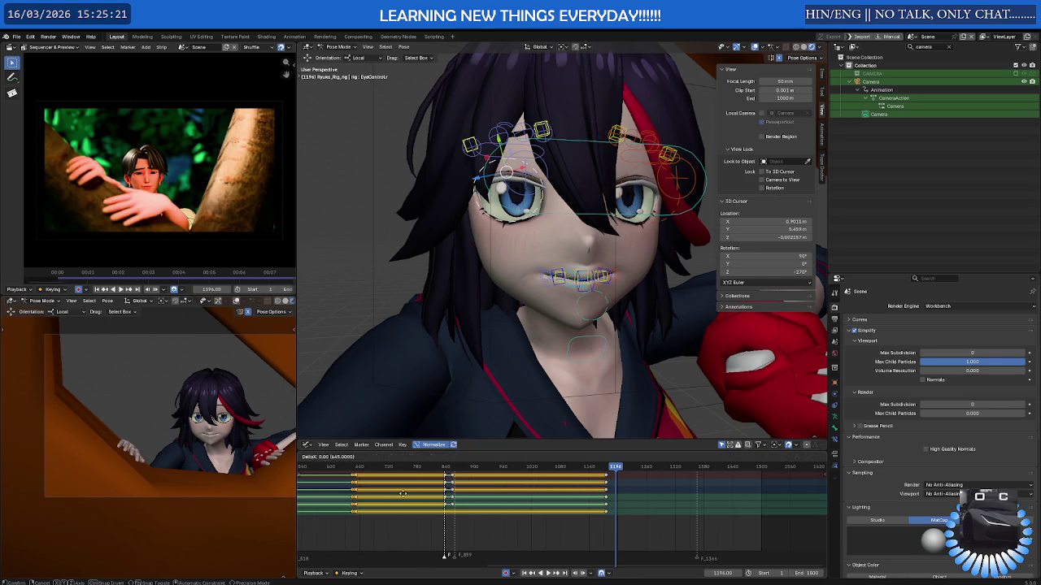
{"action": "left_click", "coordinate": [666, 497]}
- Shift the copied keyframes 18 frames earlier, to around frame 1177
{"action": "scroll", "coordinate": [666, 496], "scroll_direction": "up", "scroll_amount": 6}
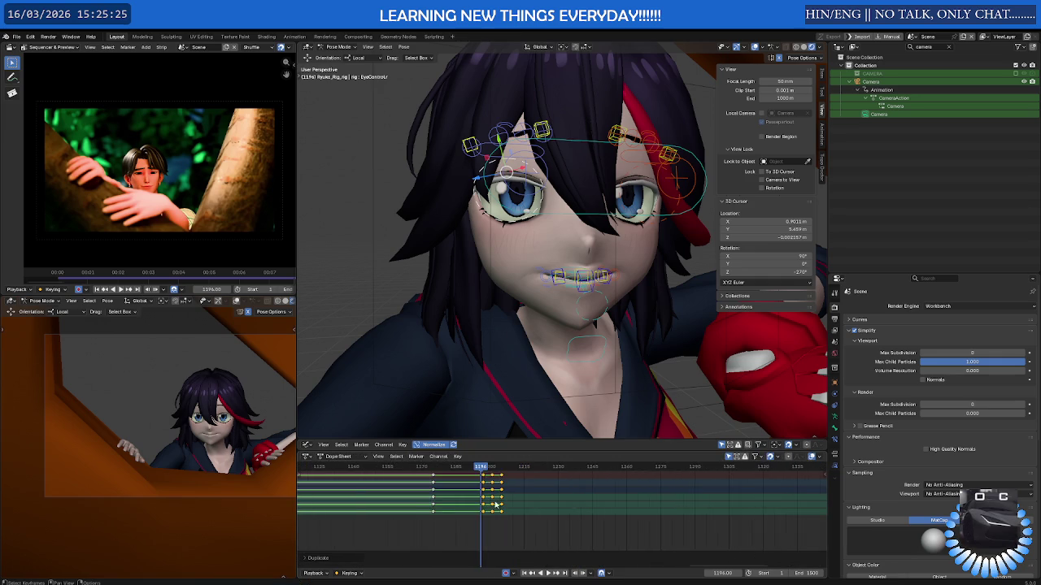
{"action": "middle_click_drag", "start_coordinate": [486, 501], "coordinate": [508, 480]}
{"action": "mouse_move", "coordinate": [504, 469]}
{"action": "left_mouse_down"}
{"action": "mouse_move", "coordinate": [414, 471]}
{"action": "mouse_move", "coordinate": [449, 472]}
{"action": "left_mouse_up"}
{"action": "key", "text": "g"}
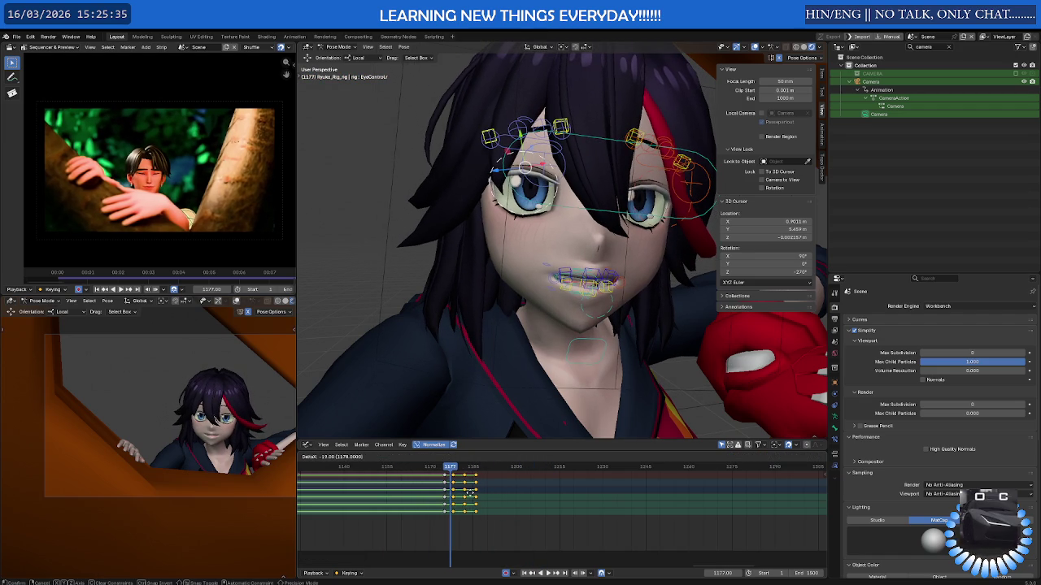
{"action": "left_click", "coordinate": [468, 493]}
{"action": "scroll", "coordinate": [439, 479], "scroll_direction": "up", "scroll_amount": 4}
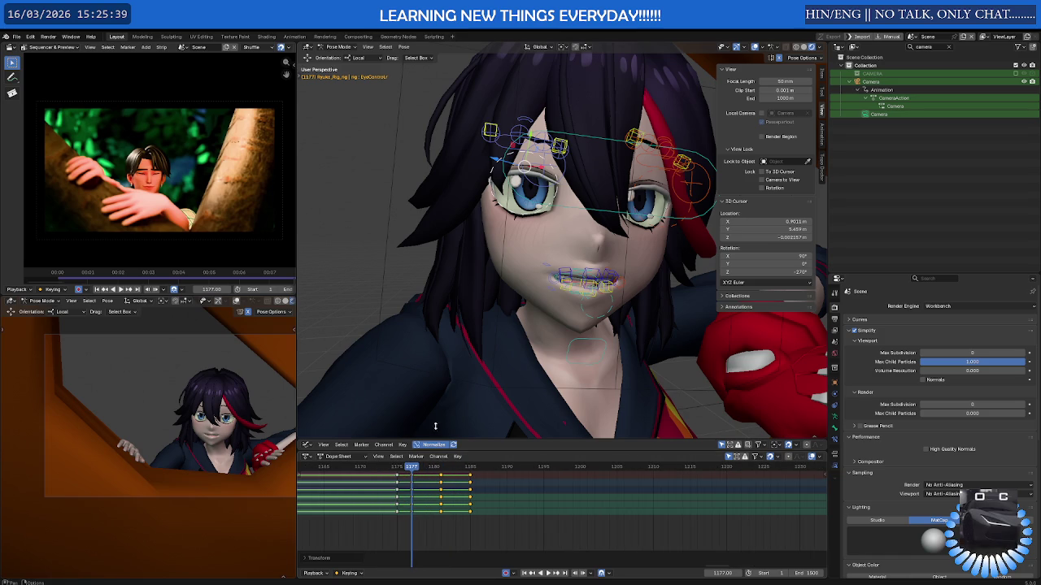
- Key the eye controls lowered closed at frame 1181 and adjusted at 1185
{"action": "key", "text": "g"}
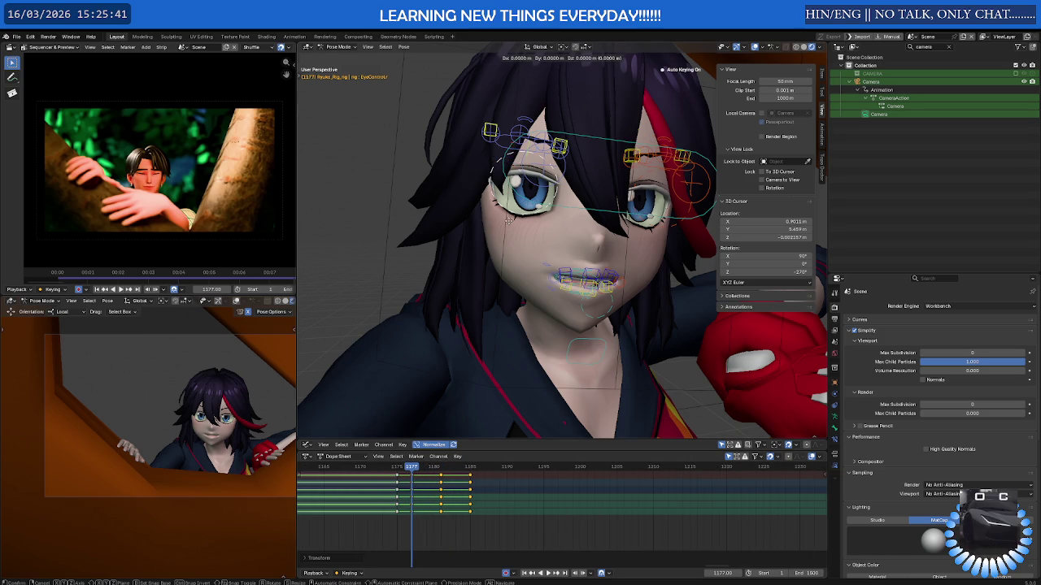
{"action": "left_click", "coordinate": [510, 224]}
{"action": "left_click_drag", "start_coordinate": [423, 465], "coordinate": [441, 466]}
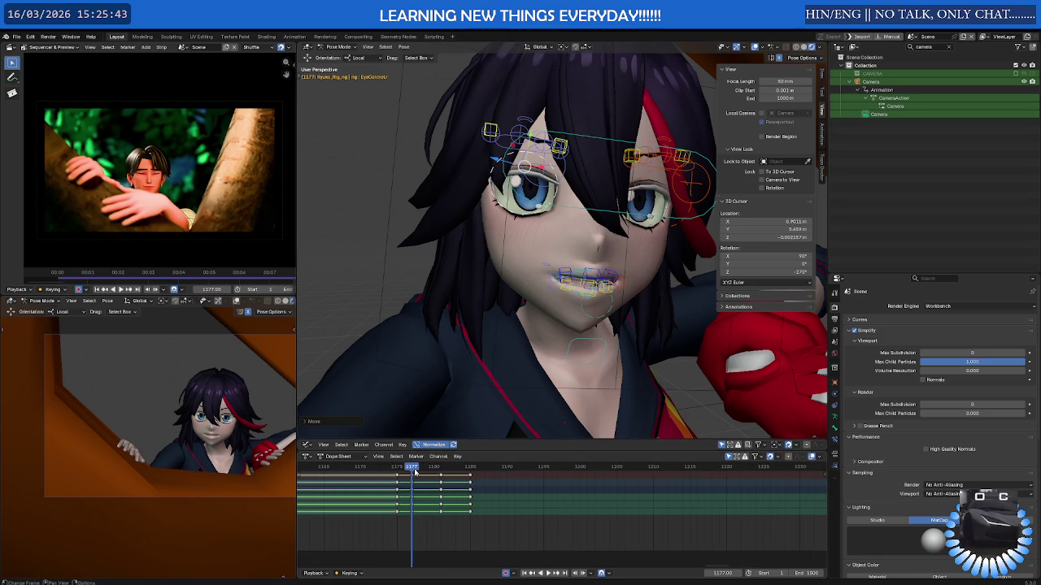
{"action": "key", "text": "g"}
{"action": "left_click", "coordinate": [488, 300]}
{"action": "left_click_drag", "start_coordinate": [443, 469], "coordinate": [470, 467]}
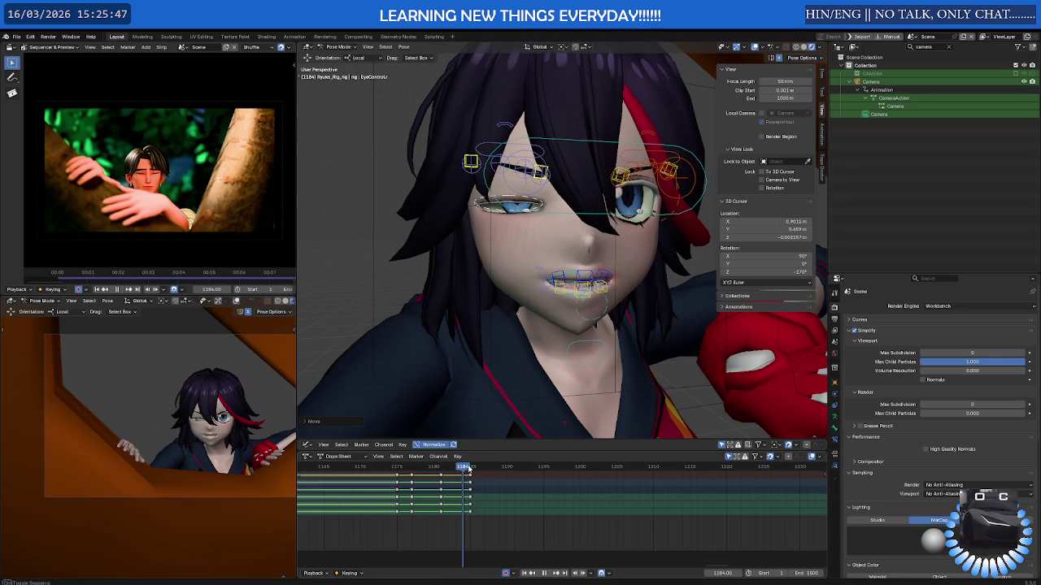
{"action": "key", "text": "g"}
{"action": "left_click", "coordinate": [515, 271]}
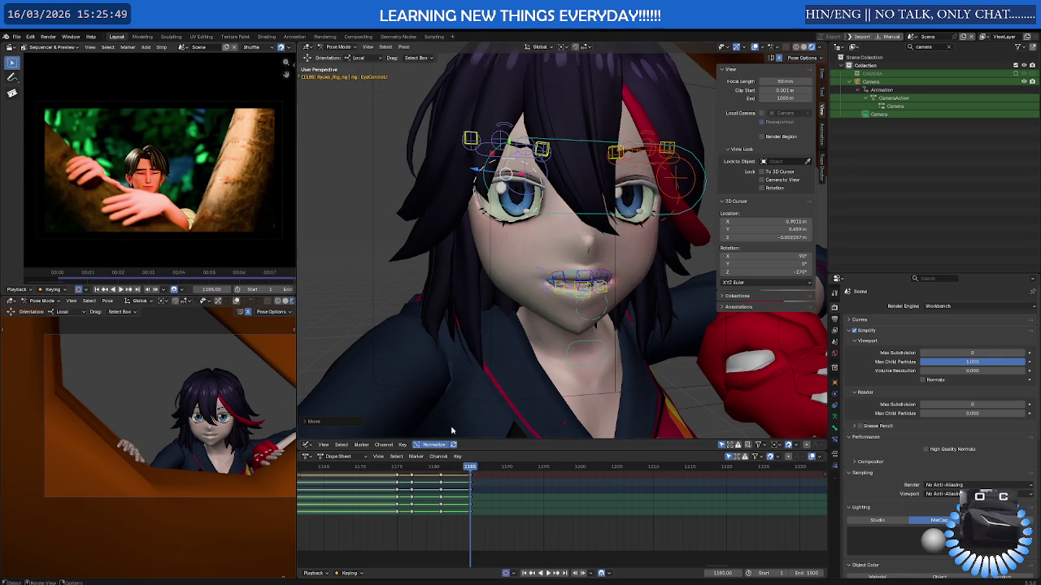
- Preview the blink and lower the eye controls further at frame 1181
{"action": "left_click", "coordinate": [395, 470]}
{"action": "key", "text": "space"}
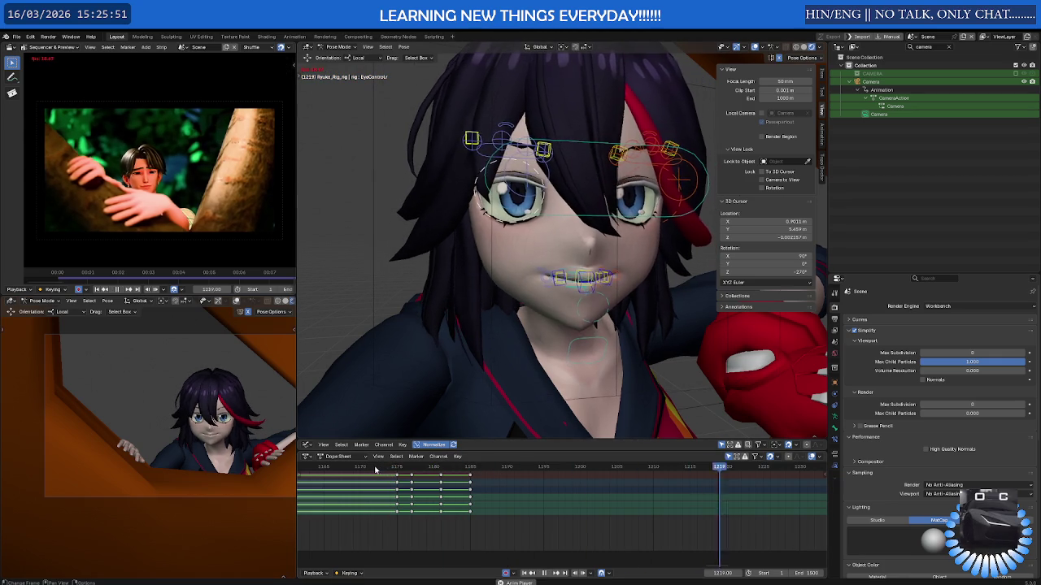
{"action": "left_click", "coordinate": [445, 470]}
{"action": "key", "text": "space"}
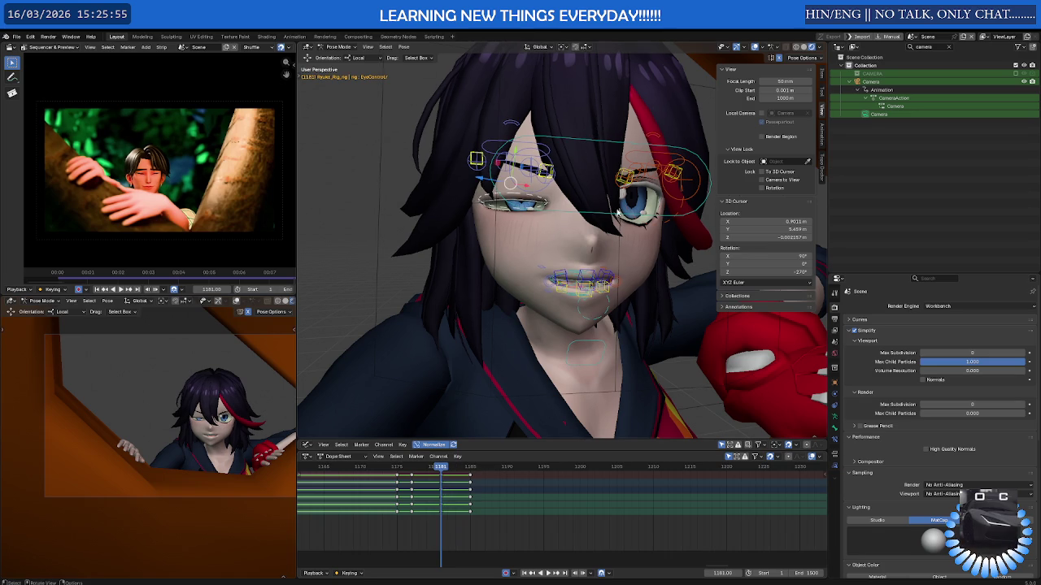
{"action": "left_click_drag", "start_coordinate": [533, 197], "coordinate": [533, 203]}
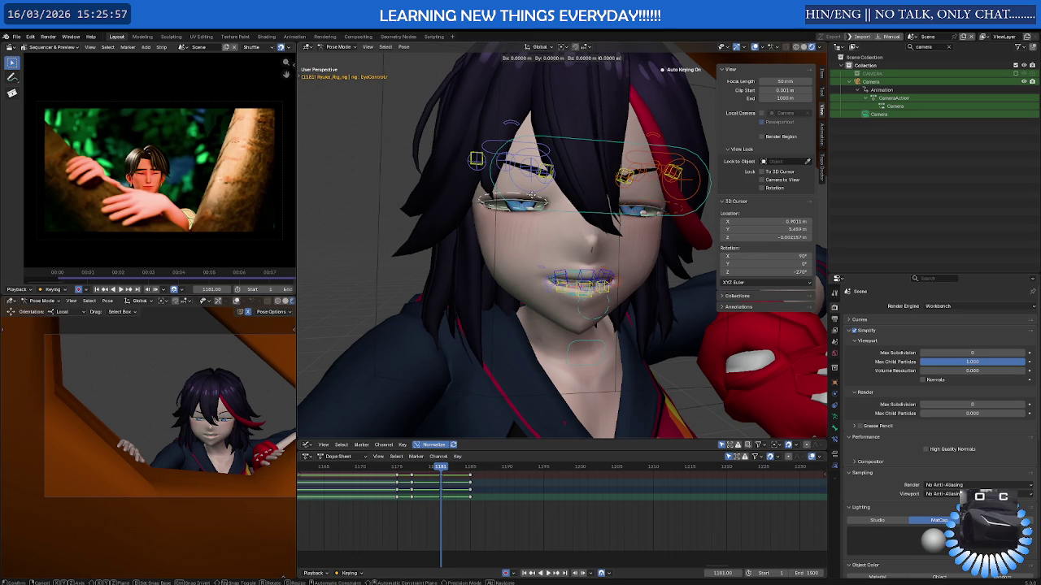
{"action": "left_click_drag", "start_coordinate": [446, 466], "coordinate": [470, 470]}
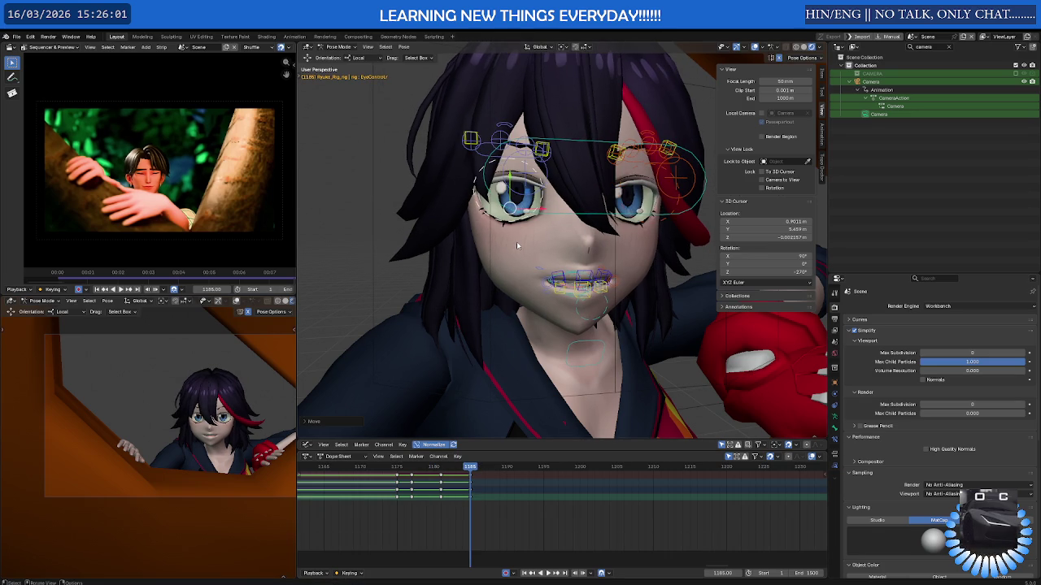
{"action": "key", "text": "space"}
{"action": "left_click_drag", "start_coordinate": [482, 469], "coordinate": [448, 468]}
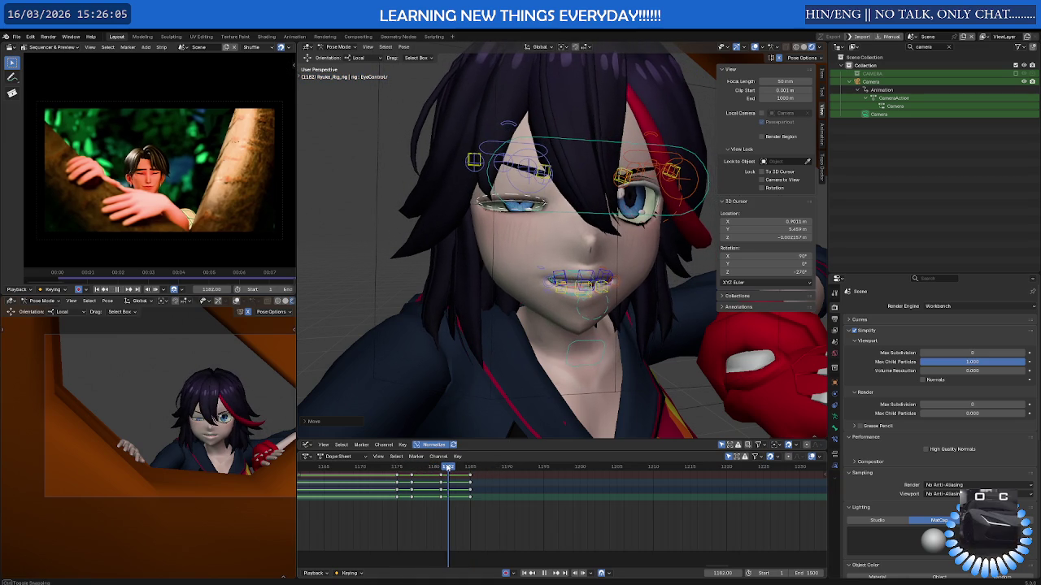
{"action": "key", "text": "Left"}
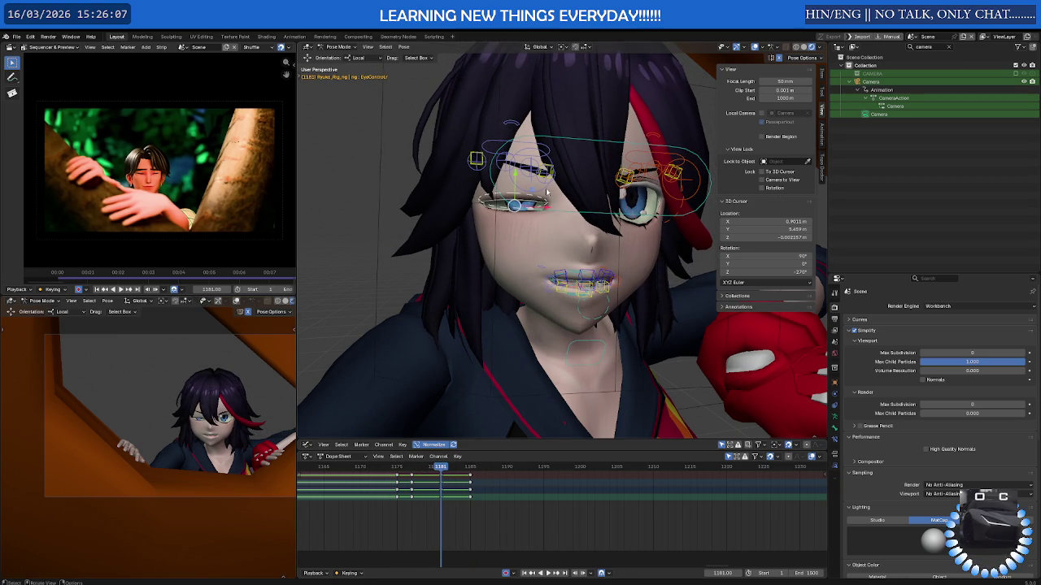
- Scale the eyelid control to 0 at frame 1181 and replay the blink
{"action": "key", "text": "s"}
{"action": "key", "text": "0"}
{"action": "key", "text": "Return"}
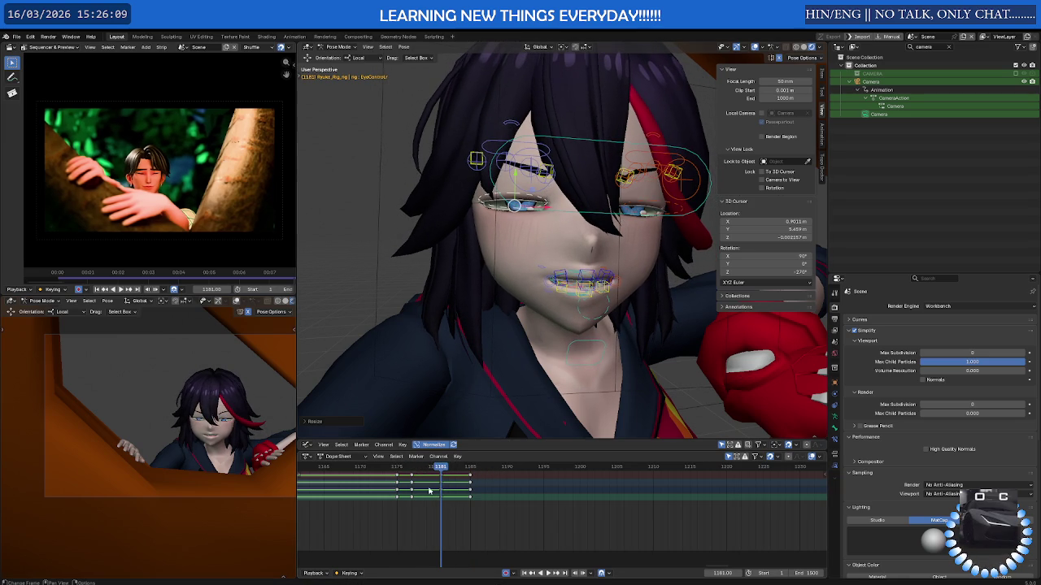
{"action": "key", "text": "space"}
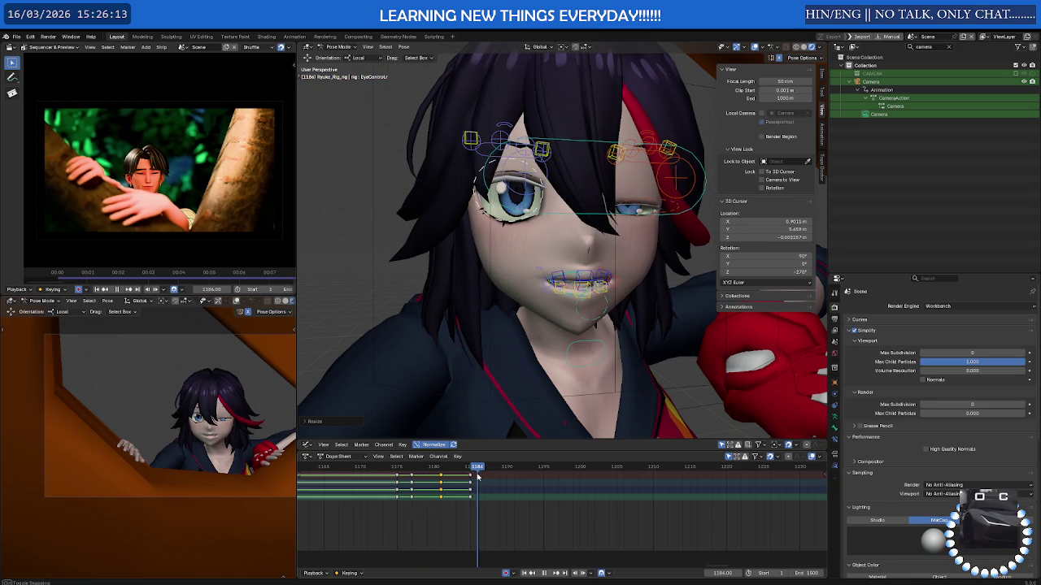
{"action": "key", "text": "space"}
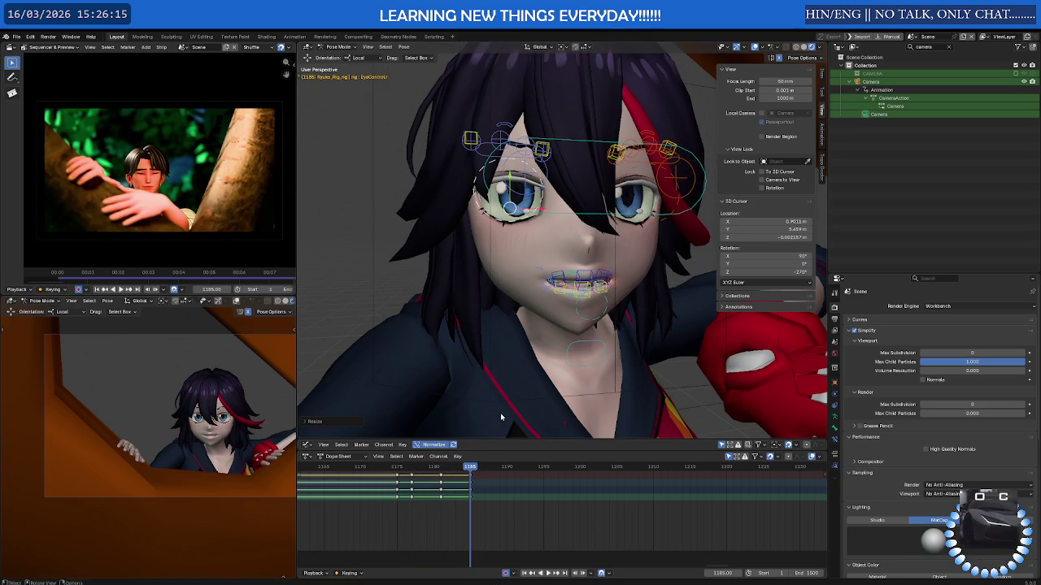
{"action": "key", "text": "space"}
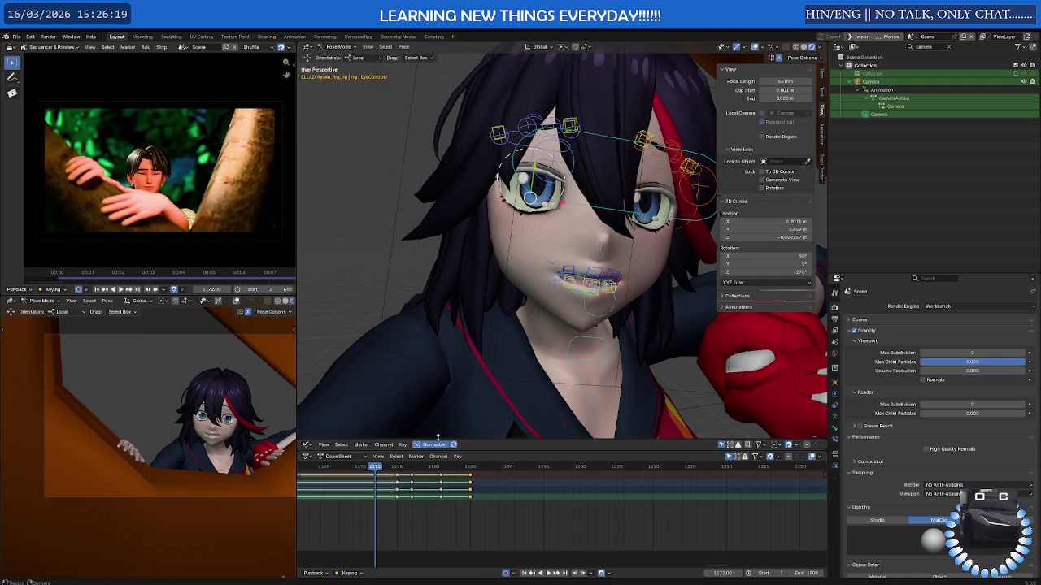
{"action": "key", "text": "space"}
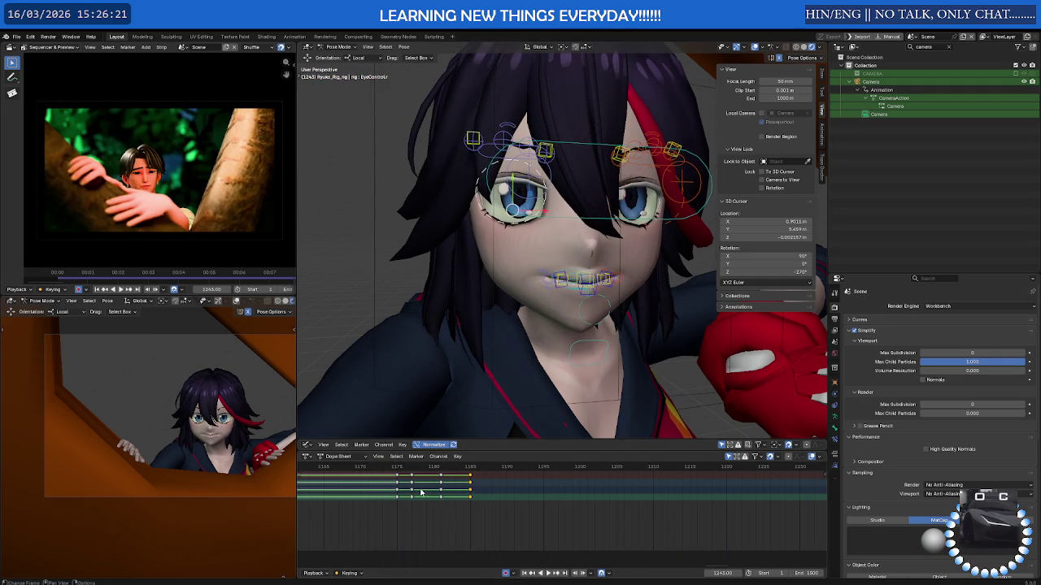
{"action": "left_click_drag", "start_coordinate": [508, 509], "coordinate": [407, 477]}
- Shift the blink keyframes later and move the frame-1190 keys to 1194
{"action": "key", "text": "g"}
{"action": "left_click", "coordinate": [453, 495]}
{"action": "key", "text": "g"}
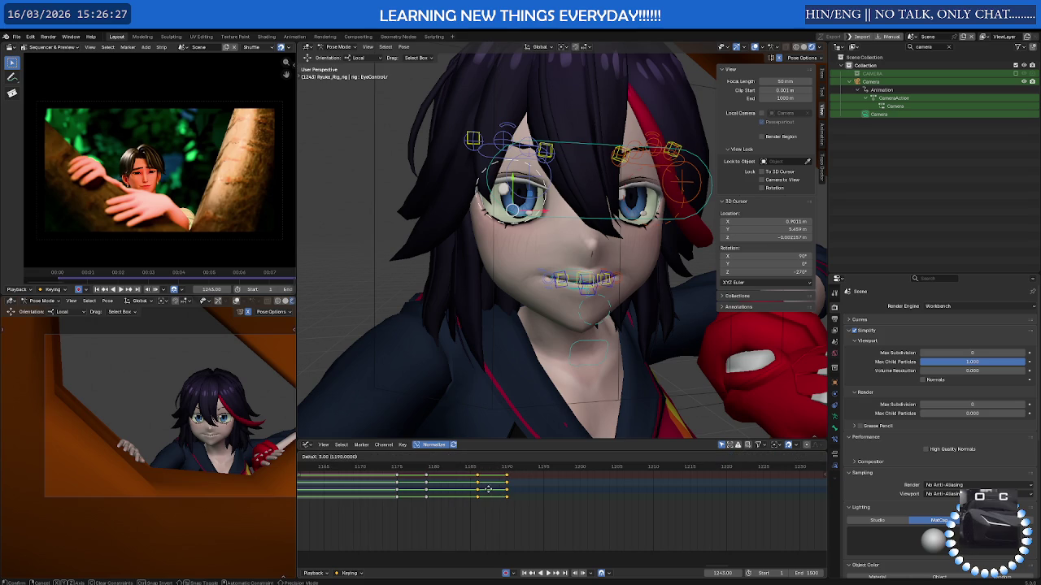
{"action": "left_click", "coordinate": [488, 493]}
{"action": "left_click", "coordinate": [518, 505]}
{"action": "left_click_drag", "start_coordinate": [542, 518], "coordinate": [501, 485]}
{"action": "key", "text": "g"}
{"action": "left_click", "coordinate": [535, 485]}
- Play back from frame 1173, then delete the last keyframe column at frame 1243
{"action": "key", "text": "space"}
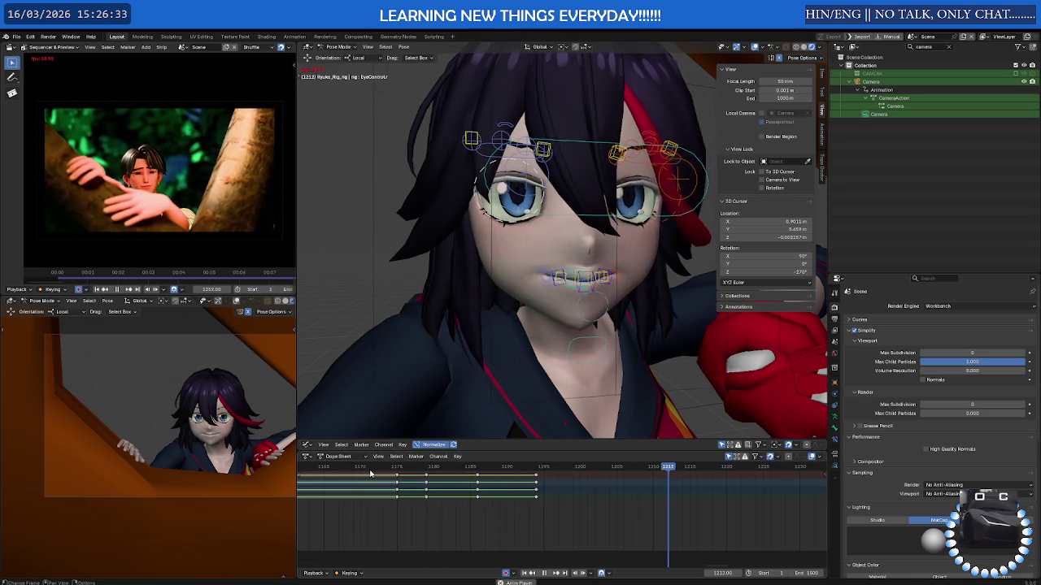
{"action": "left_click", "coordinate": [384, 469]}
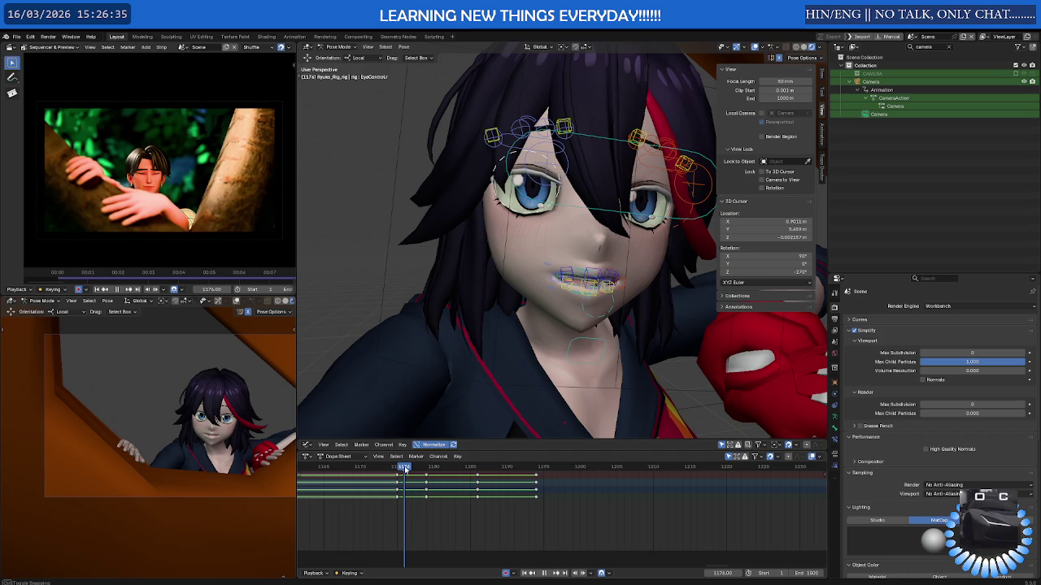
{"action": "key", "text": "space"}
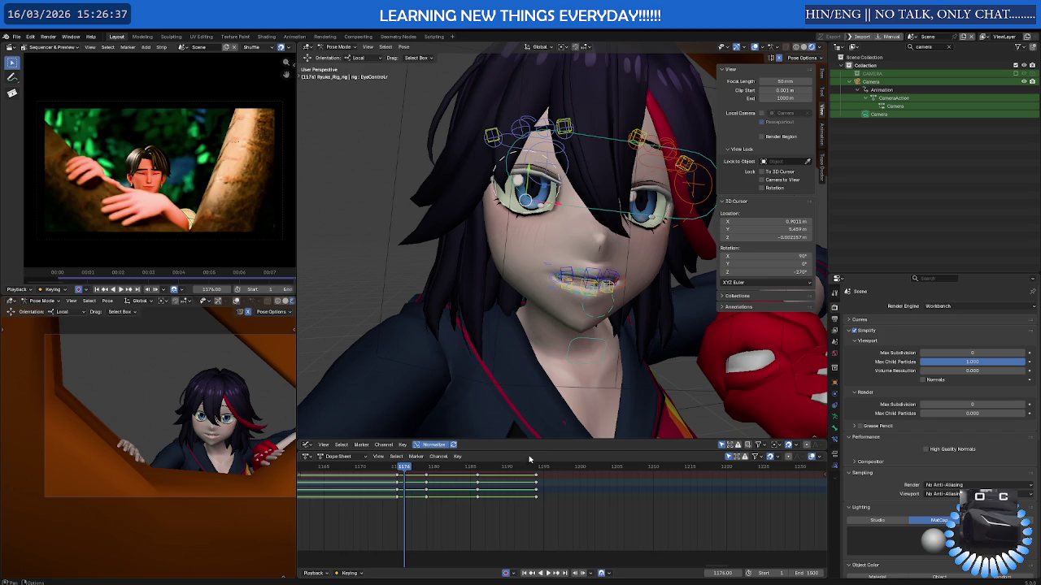
{"action": "key", "text": "Up"}
{"action": "key", "text": "alt+i"}
{"action": "key", "text": "alt+i"}
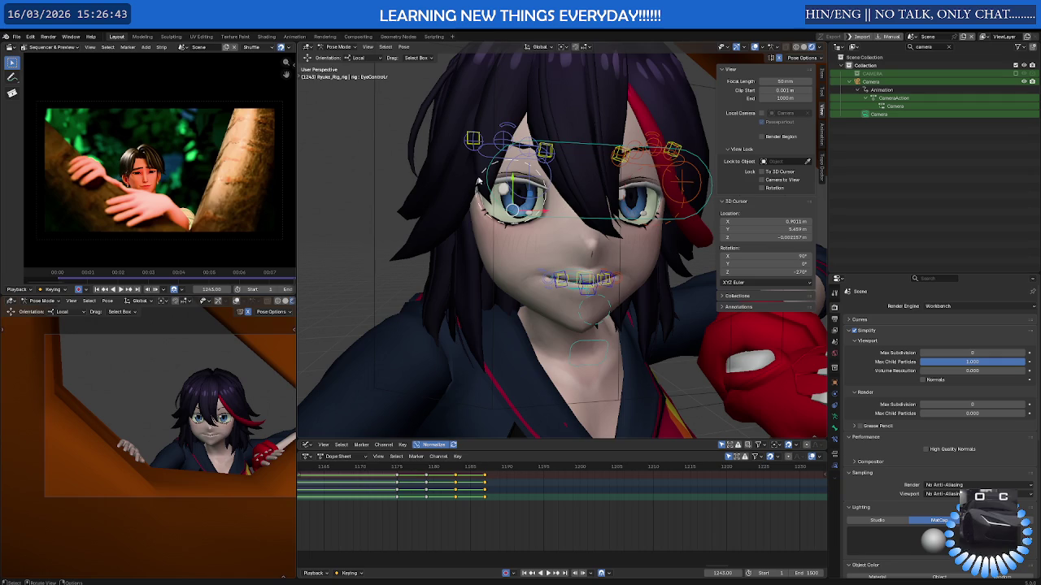
{"action": "middle_click_drag", "start_coordinate": [480, 181], "coordinate": [369, 193]}
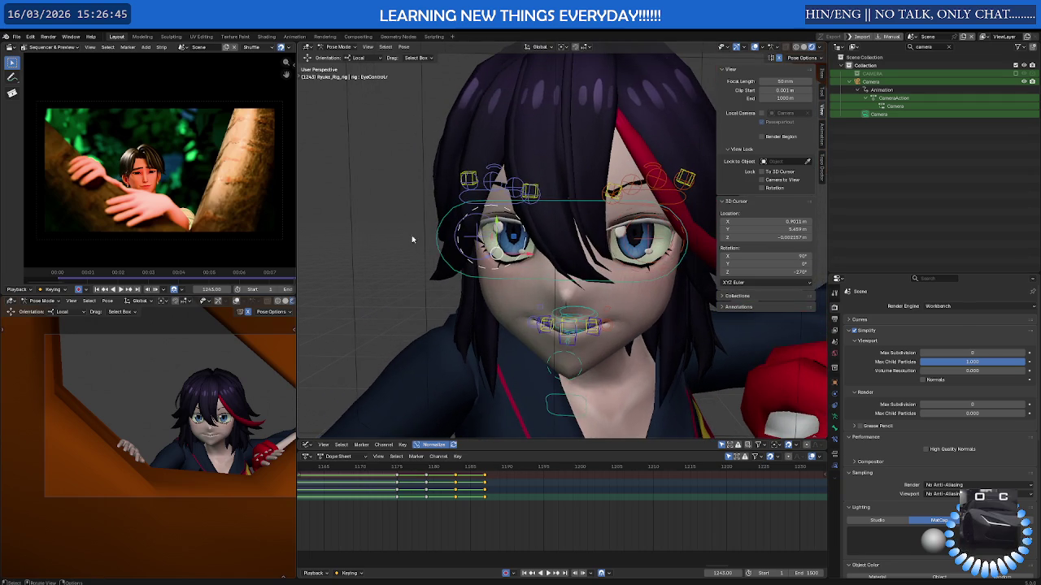
{"action": "left_click", "coordinate": [369, 193]}
{"action": "left_click", "coordinate": [473, 178]}
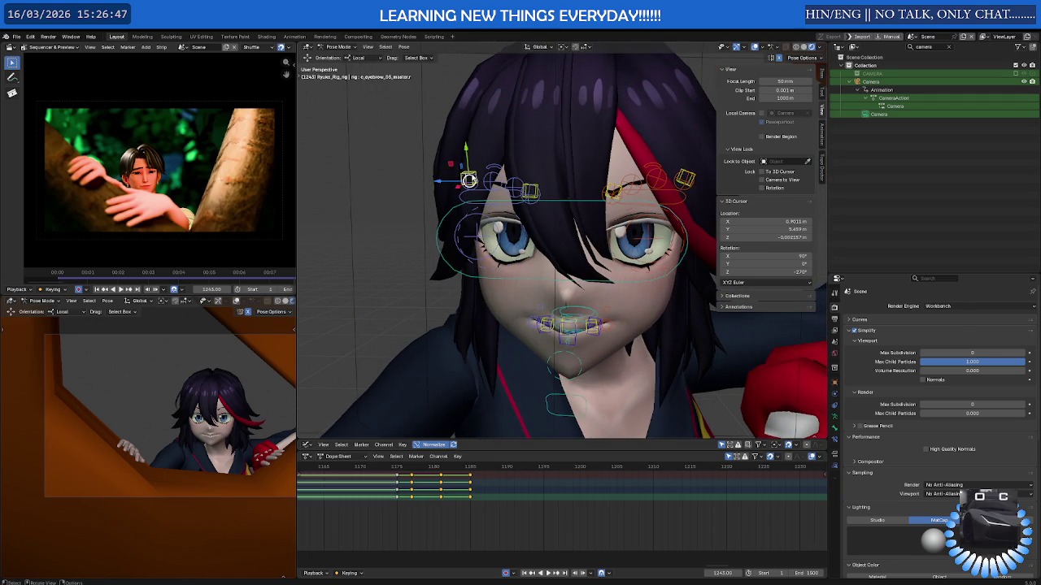
{"action": "scroll", "coordinate": [521, 187], "scroll_direction": "up", "scroll_amount": 2}
{"action": "scroll", "coordinate": [552, 195], "scroll_direction": "up", "scroll_amount": 3}
{"action": "left_click", "coordinate": [570, 197], "text": "shift"}
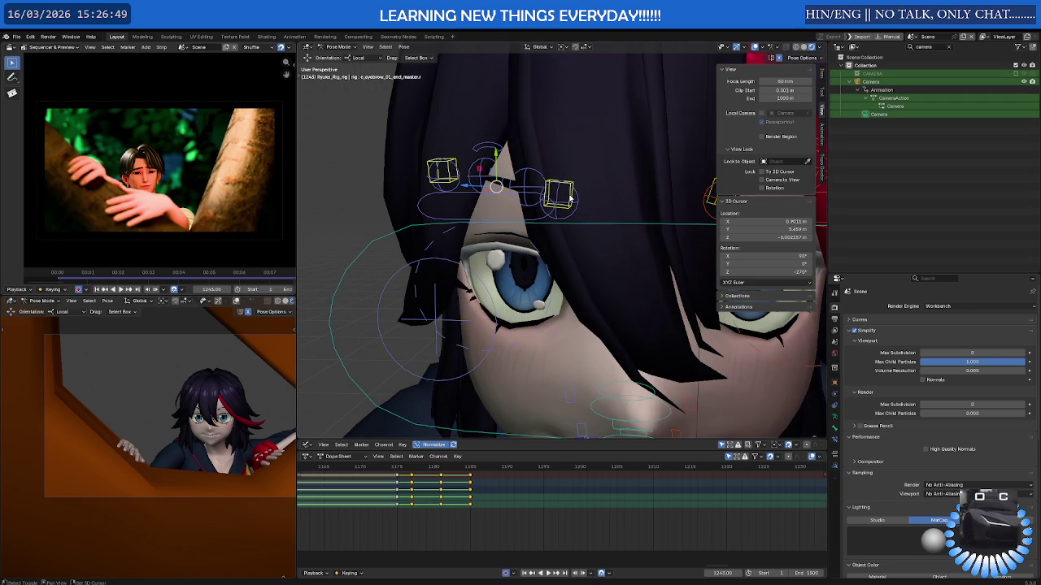
{"action": "left_click", "coordinate": [430, 249], "text": "shift"}
{"action": "mouse_move", "coordinate": [430, 249]}
{"action": "middle_mouse_down"}
{"action": "mouse_move", "coordinate": [338, 254]}
{"action": "mouse_move", "coordinate": [454, 215]}
{"action": "middle_mouse_up"}
{"action": "scroll", "coordinate": [338, 254], "scroll_direction": "up", "scroll_amount": 3}
{"action": "left_click", "coordinate": [453, 216], "text": "shift"}
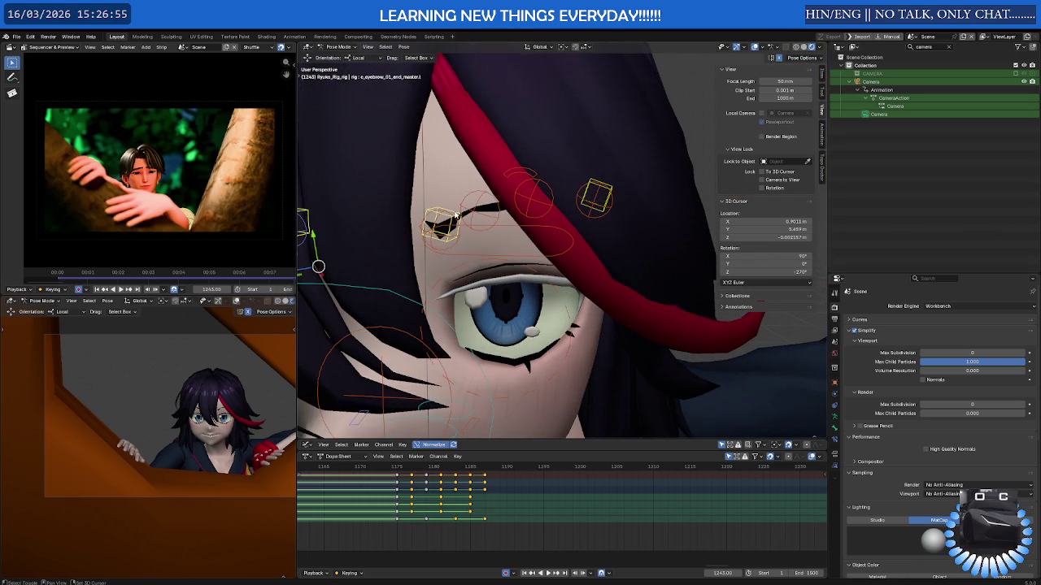
{"action": "left_click", "coordinate": [612, 189], "text": "shift"}
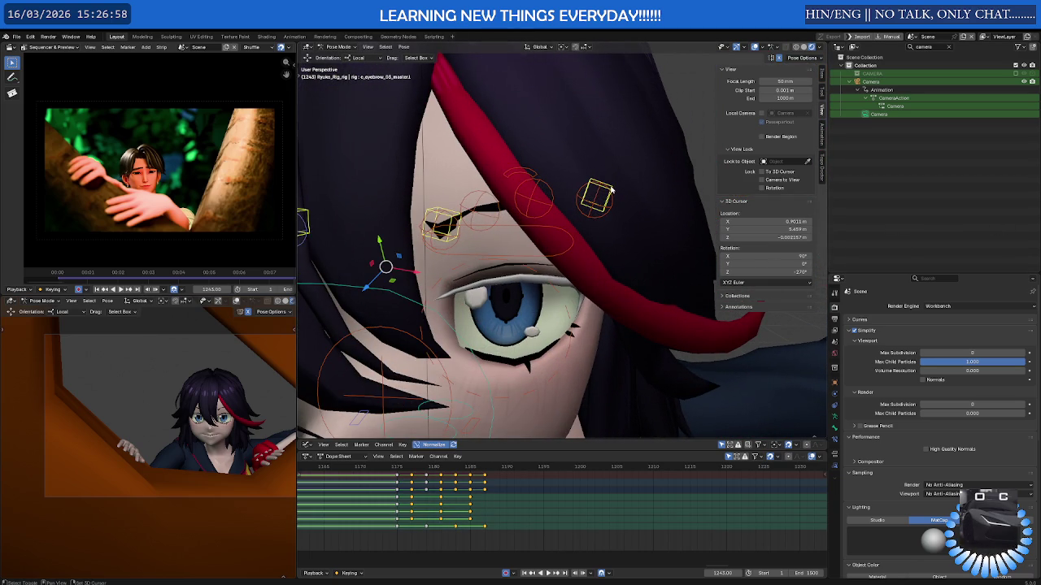
{"action": "left_click", "coordinate": [535, 274], "text": "shift"}
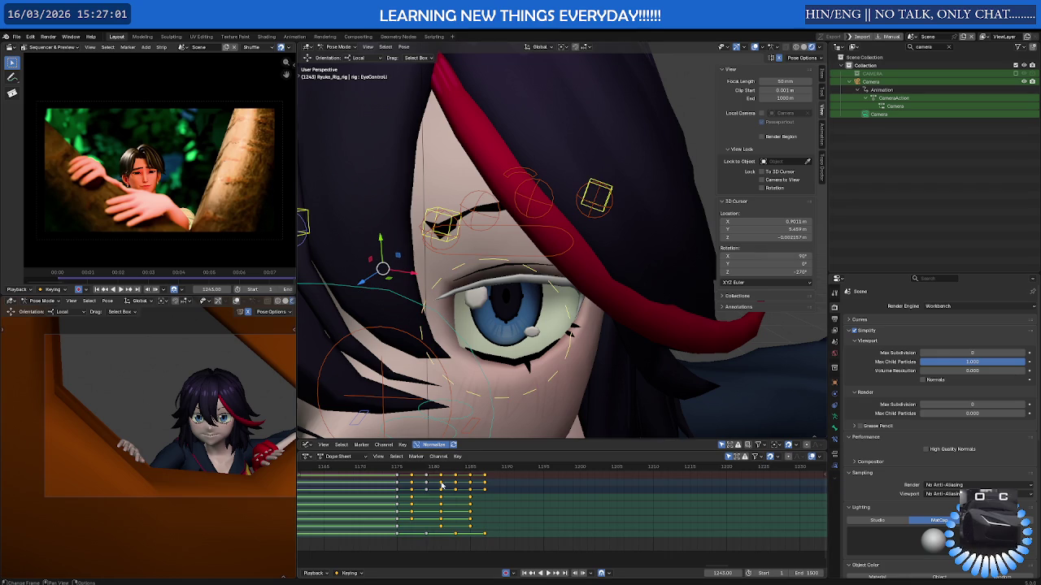
{"action": "scroll", "coordinate": [435, 498], "scroll_direction": "down", "scroll_amount": 1}
{"action": "scroll", "coordinate": [435, 498], "scroll_direction": "down", "scroll_amount": 1}
{"action": "scroll", "coordinate": [435, 497], "scroll_direction": "down", "scroll_amount": 1}
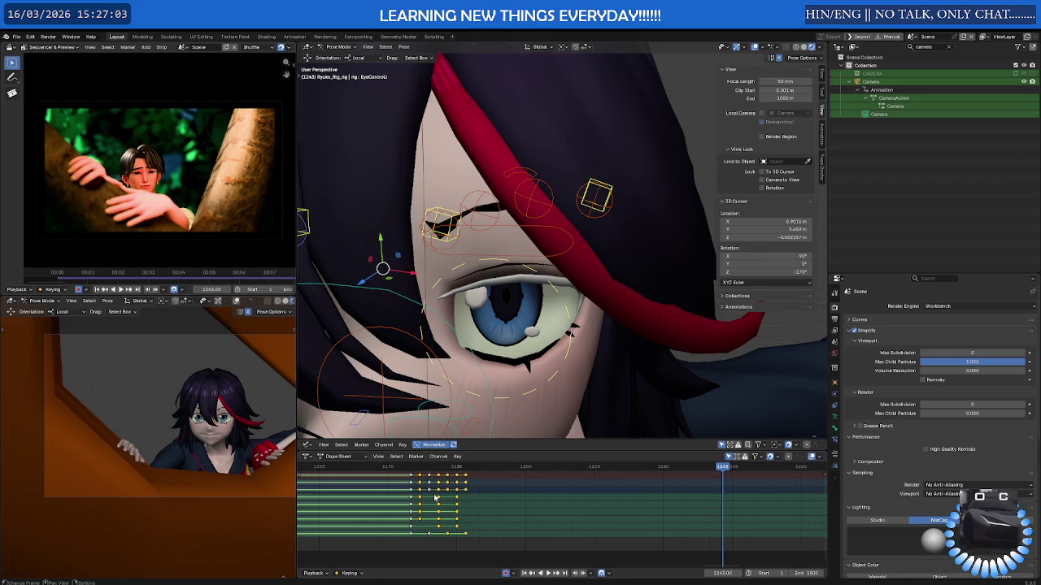
{"action": "scroll", "coordinate": [435, 498], "scroll_direction": "up", "scroll_amount": 1}
{"action": "scroll", "coordinate": [435, 498], "scroll_direction": "up", "scroll_amount": 2}
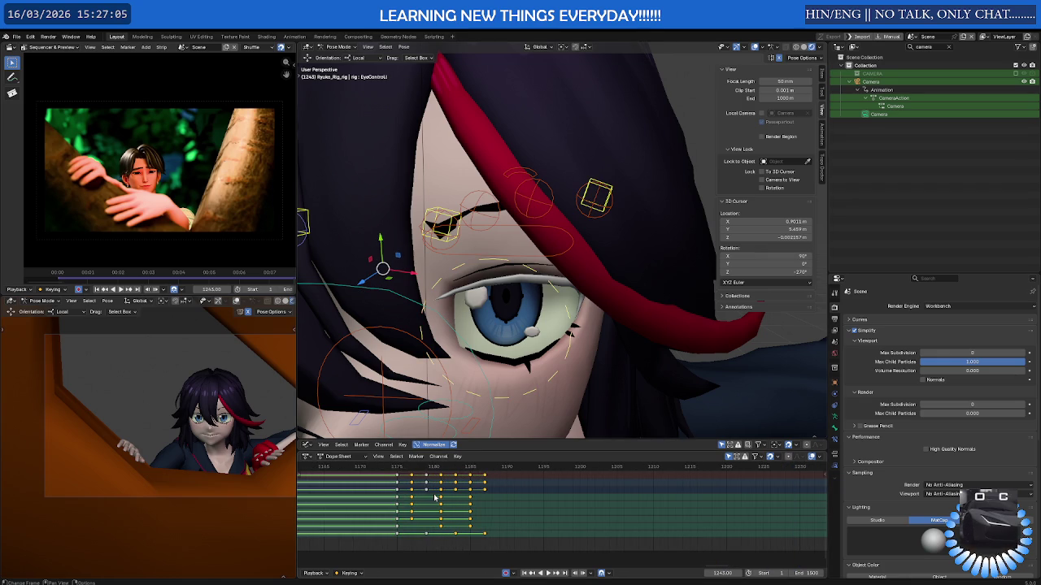
{"action": "key", "text": "g"}
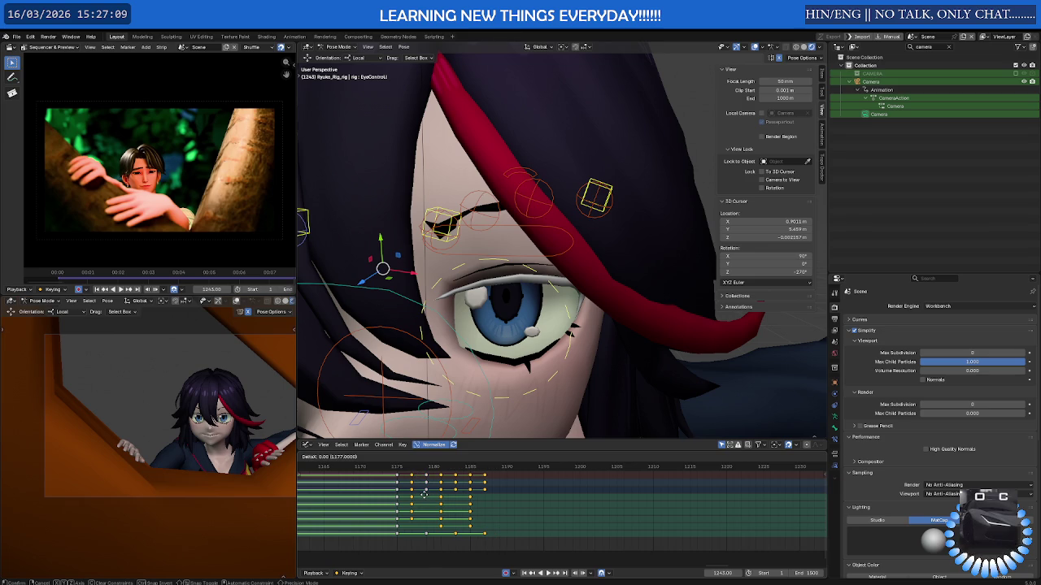
{"action": "right_click", "coordinate": [423, 494]}
{"action": "left_click", "coordinate": [498, 388]}
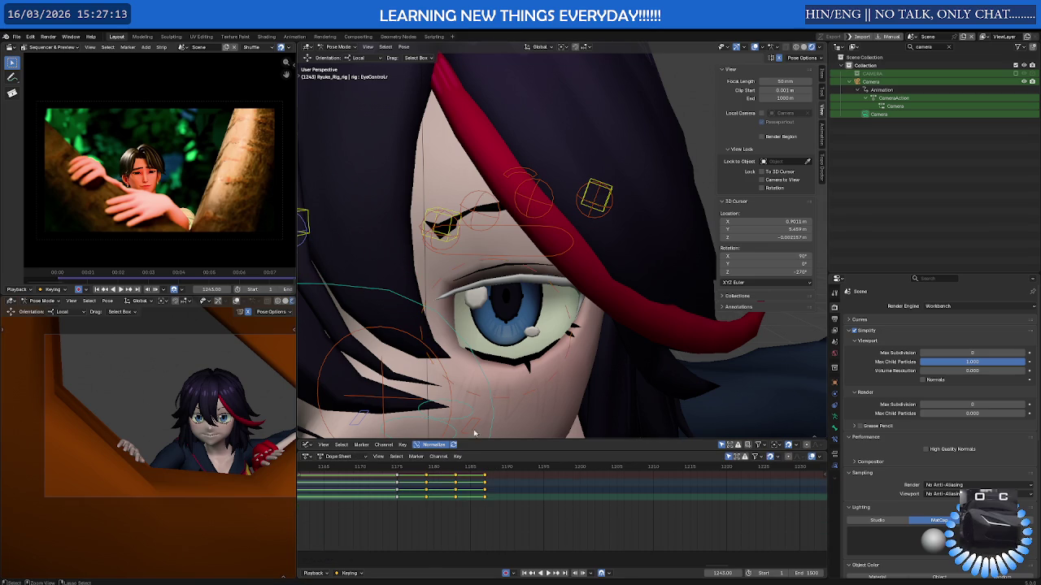
- Step between the eye keyframes at frames 1177 and 1181 to compare poses
{"action": "key", "text": "ctrl+z"}
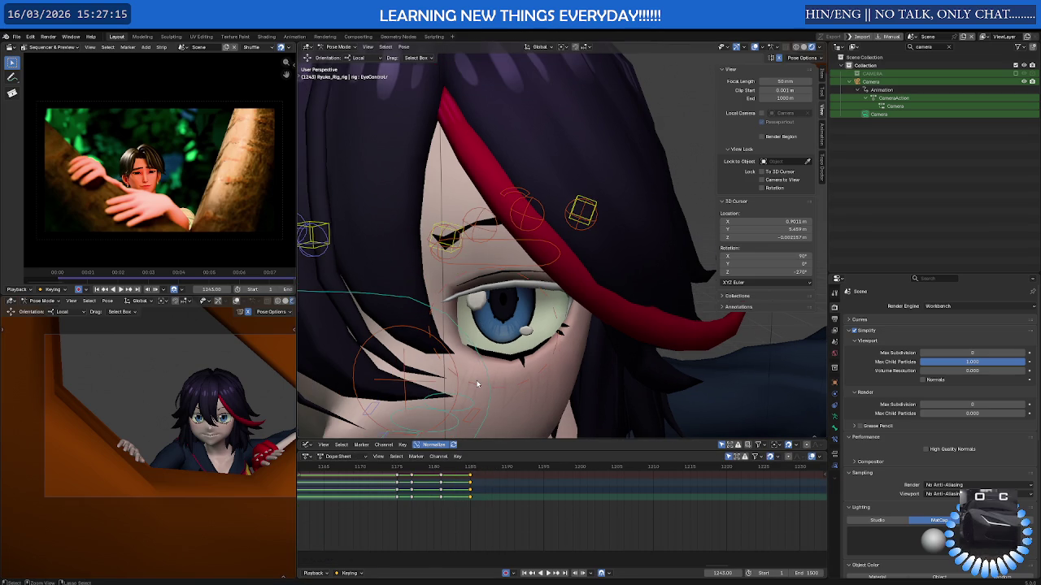
{"action": "key", "text": "Down"}
{"action": "key", "text": "Down"}
{"action": "key", "text": "Up"}
{"action": "key", "text": "Down"}
{"action": "key", "text": "ctrl+z"}
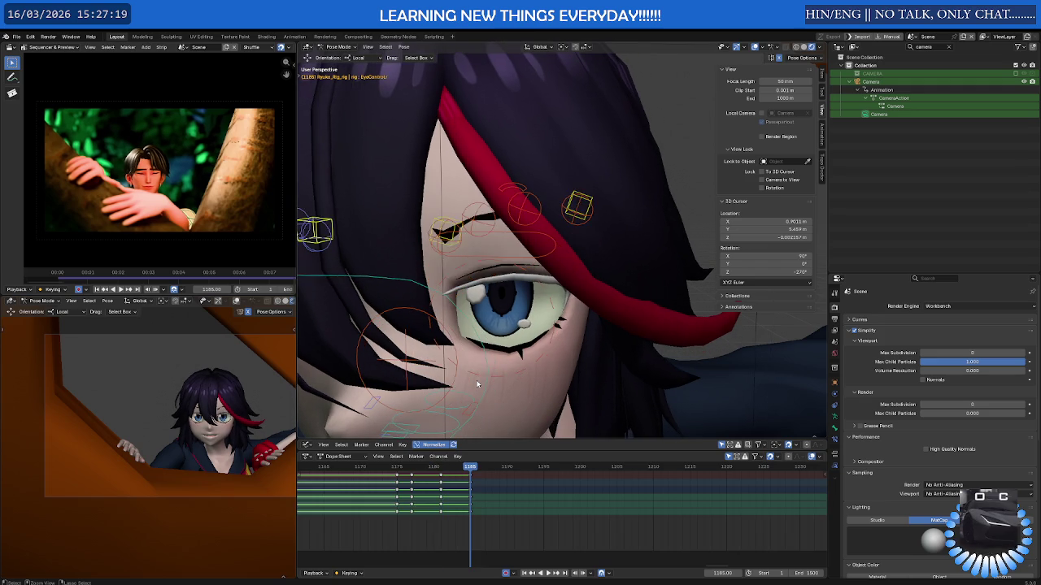
{"action": "key", "text": "ctrl+z"}
{"action": "key", "text": "ctrl+z"}
{"action": "key", "text": "ctrl+z"}
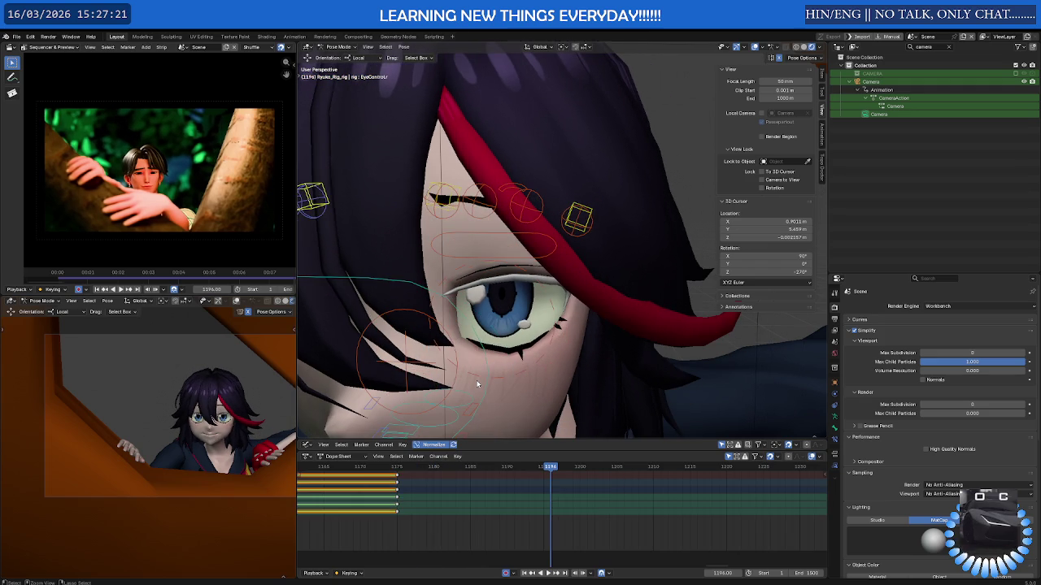
{"action": "key", "text": "ctrl+shift+z"}
{"action": "key", "text": "ctrl+shift+z"}
{"action": "key", "text": "ctrl+shift+z"}
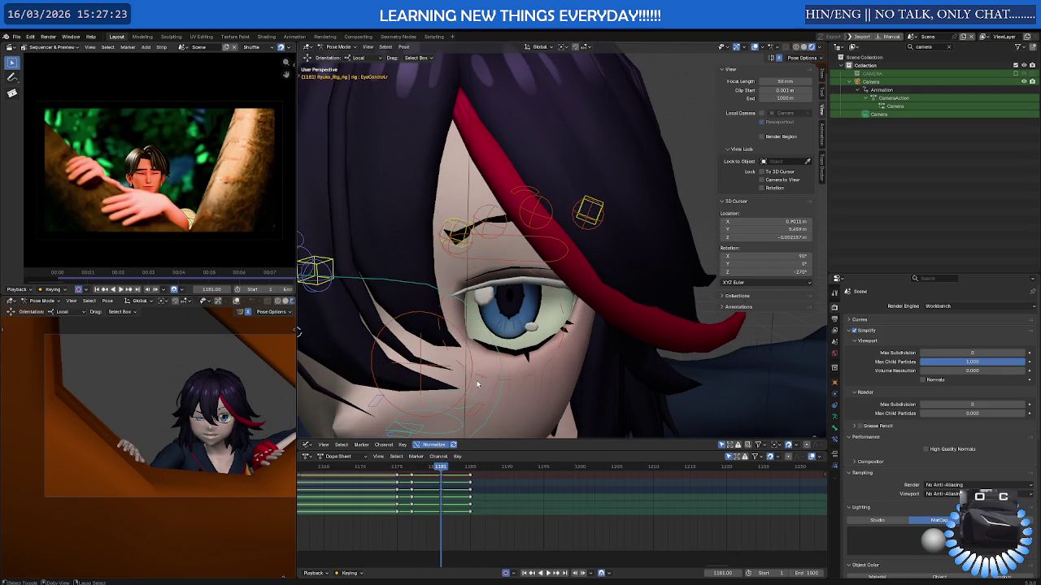
{"action": "scroll", "coordinate": [453, 431], "scroll_direction": "down", "scroll_amount": 5}
{"action": "middle_click_drag", "start_coordinate": [454, 431], "coordinate": [530, 329]}
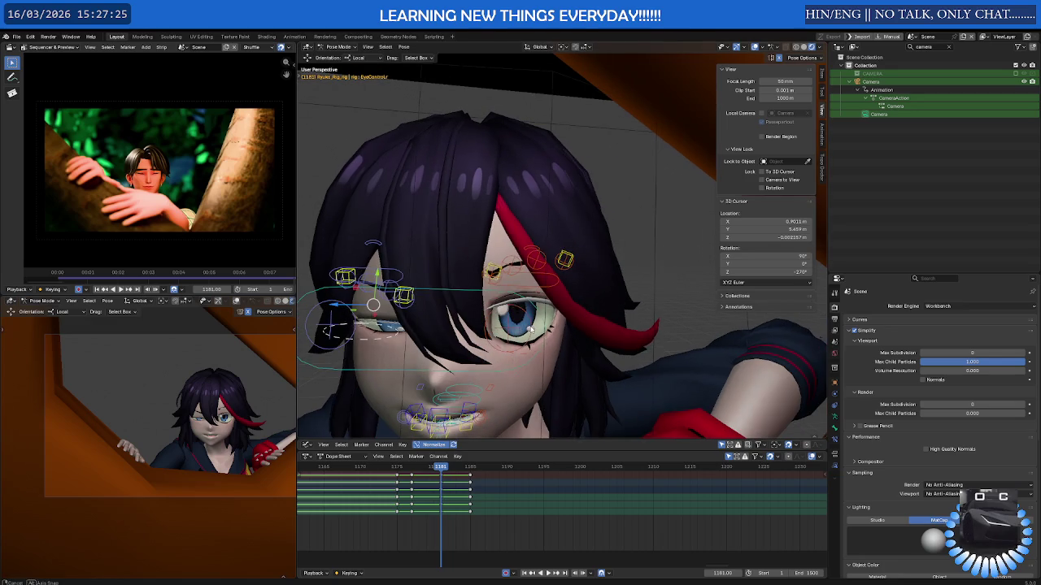
- Play the eye motion, then scrub back toward frame 1181 on a lower face view
{"action": "key", "text": "ctrl+z"}
{"action": "key", "text": "ctrl+z"}
{"action": "key", "text": "ctrl+shift+z"}
{"action": "key", "text": "ctrl+shift+z"}
{"action": "key", "text": "space"}
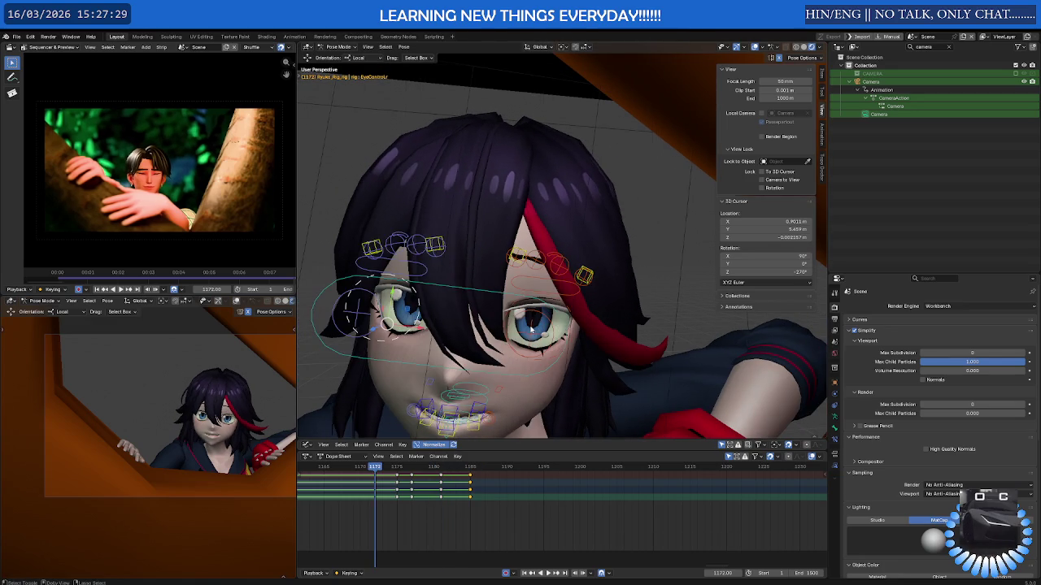
{"action": "left_click_drag", "start_coordinate": [406, 467], "coordinate": [470, 471]}
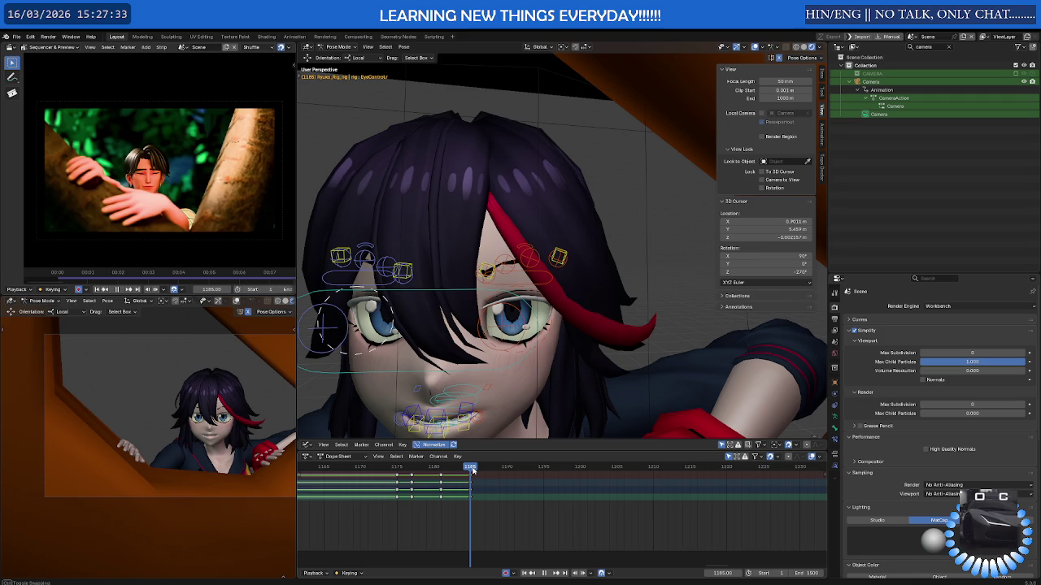
{"action": "mouse_move", "coordinate": [488, 350]}
{"action": "middle_mouse_down"}
{"action": "mouse_move", "coordinate": [523, 301]}
{"action": "mouse_move", "coordinate": [543, 325]}
{"action": "mouse_move", "coordinate": [439, 311]}
{"action": "middle_mouse_up"}
{"action": "left_click", "coordinate": [573, 324]}
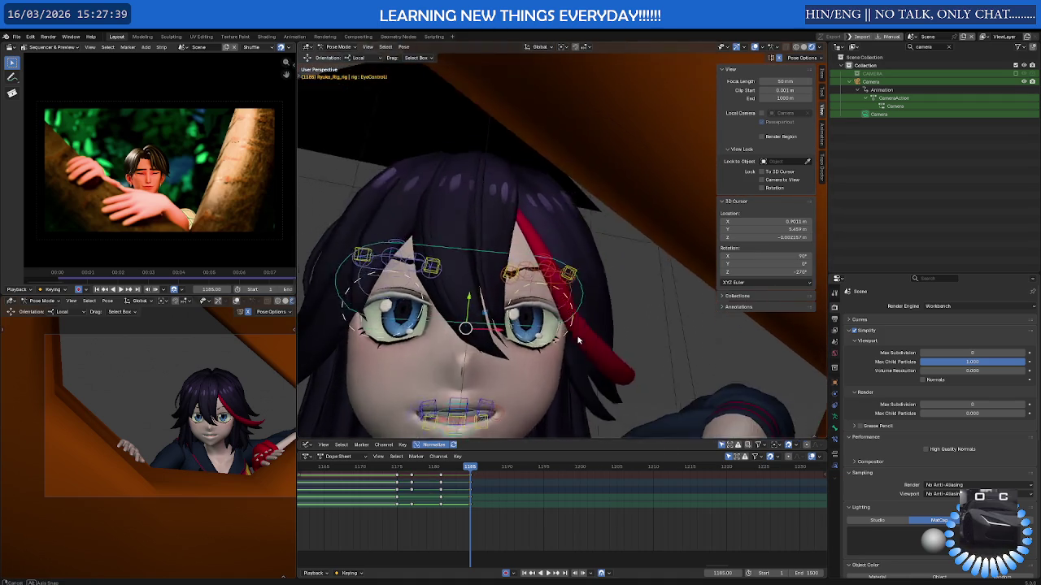
- Hide the selected face controls with H, then bring them back with Alt+H
{"action": "scroll", "coordinate": [440, 311], "scroll_direction": "up", "scroll_amount": 2}
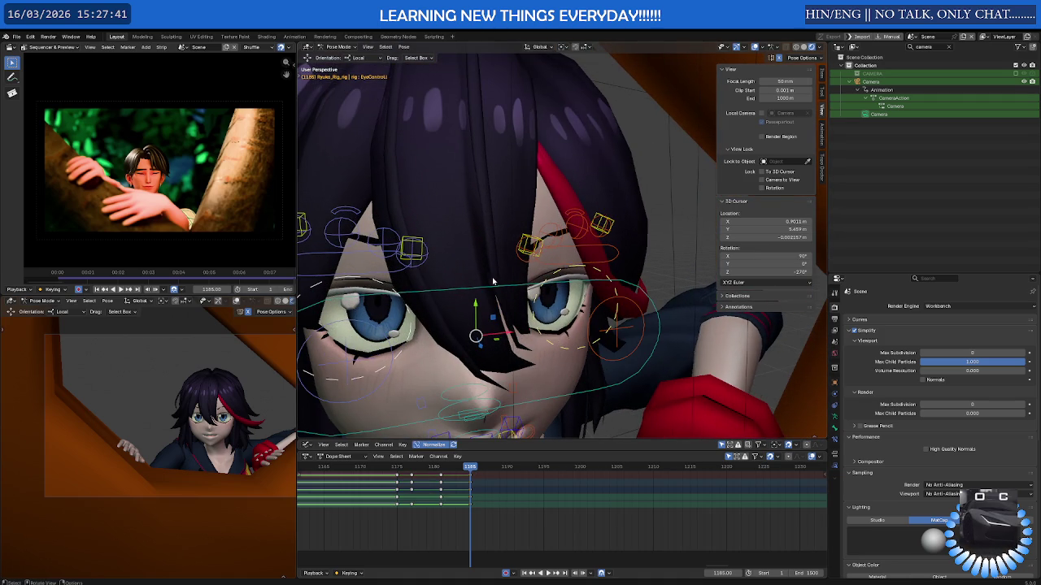
{"action": "scroll", "coordinate": [478, 283], "scroll_direction": "down", "scroll_amount": 2}
{"action": "scroll", "coordinate": [488, 283], "scroll_direction": "down", "scroll_amount": 1}
{"action": "scroll", "coordinate": [499, 283], "scroll_direction": "down", "scroll_amount": 2}
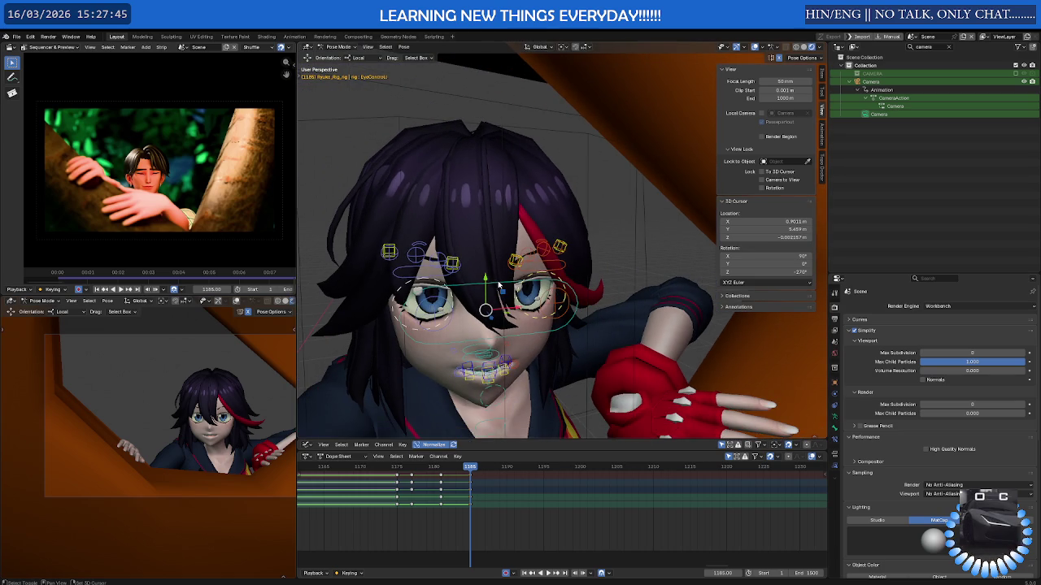
{"action": "key", "text": "h"}
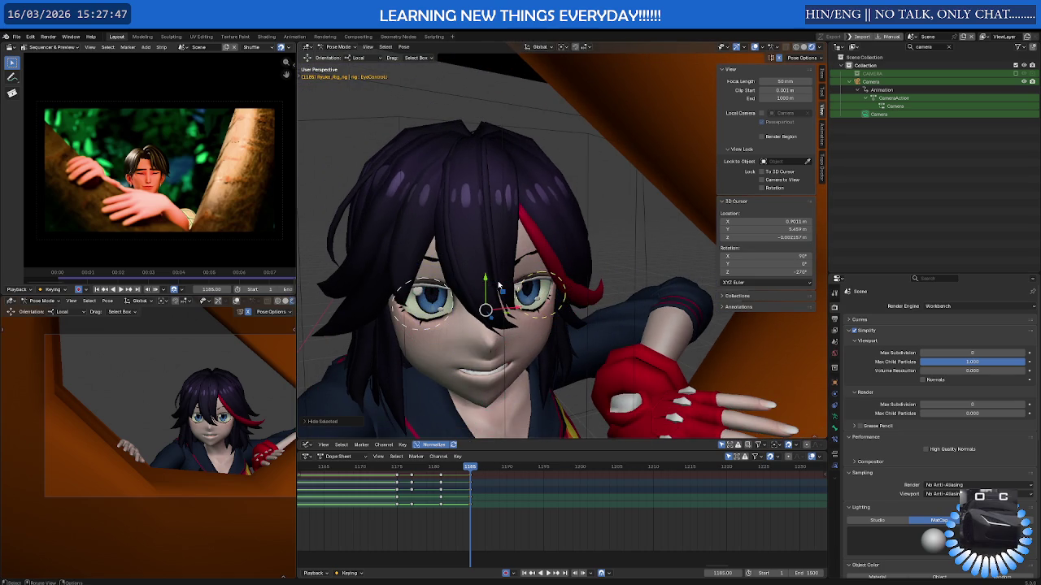
{"action": "key", "text": "alt+h"}
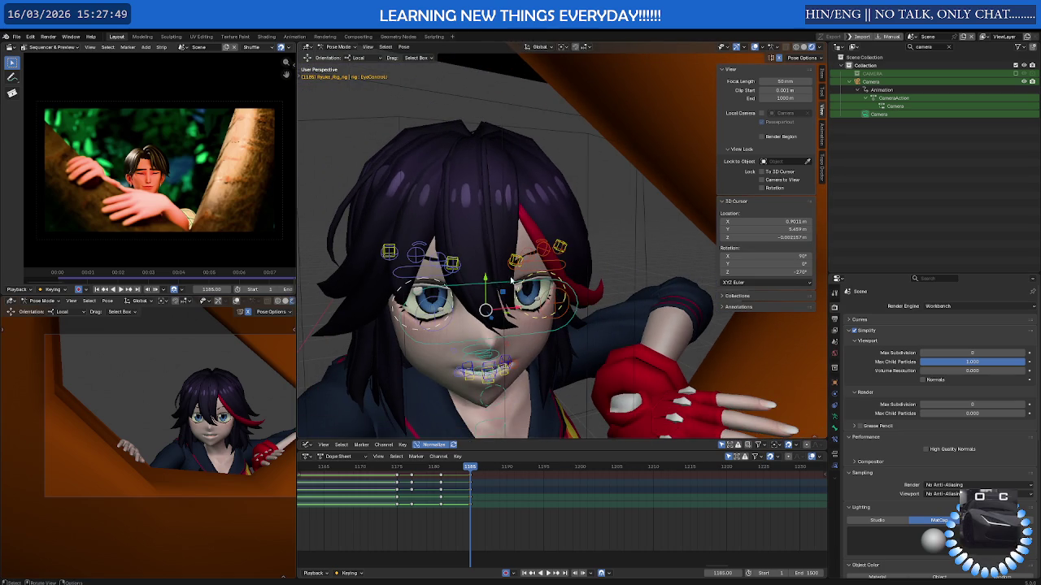
- Select the eyebrow_05, both eyebrow_01_end masters and the cube brow control, then hide them
{"action": "scroll", "coordinate": [508, 282], "scroll_direction": "up", "scroll_amount": 1}
{"action": "scroll", "coordinate": [583, 239], "scroll_direction": "up", "scroll_amount": 1}
{"action": "scroll", "coordinate": [587, 232], "scroll_direction": "up", "scroll_amount": 2}
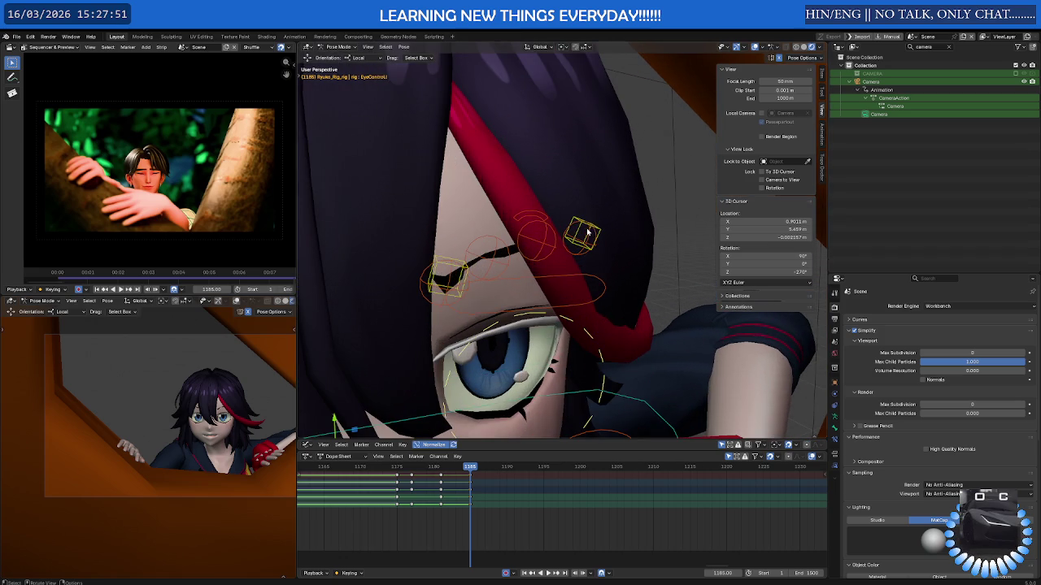
{"action": "left_click", "coordinate": [576, 221]}
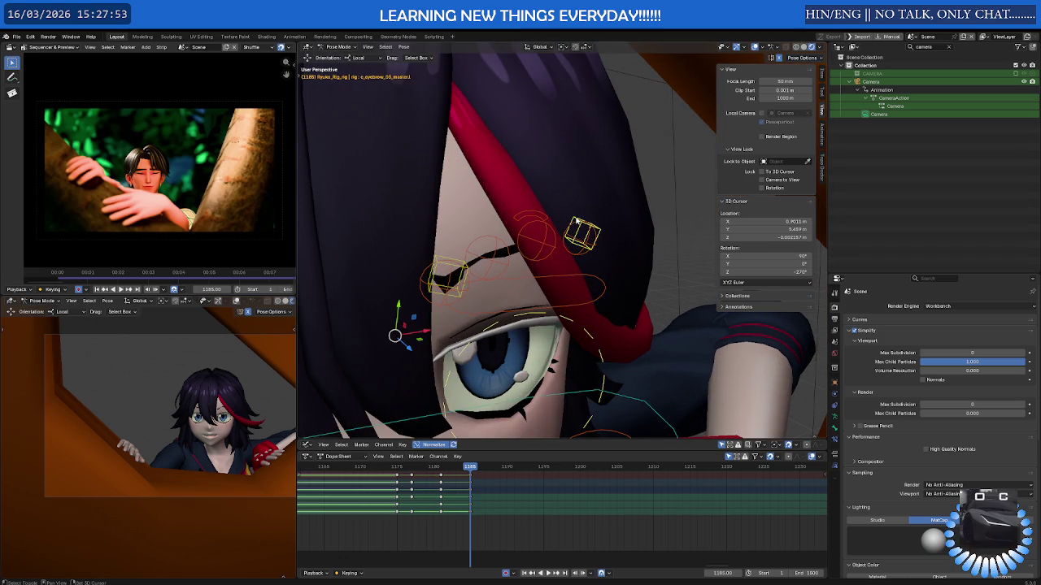
{"action": "left_click", "coordinate": [463, 265]}
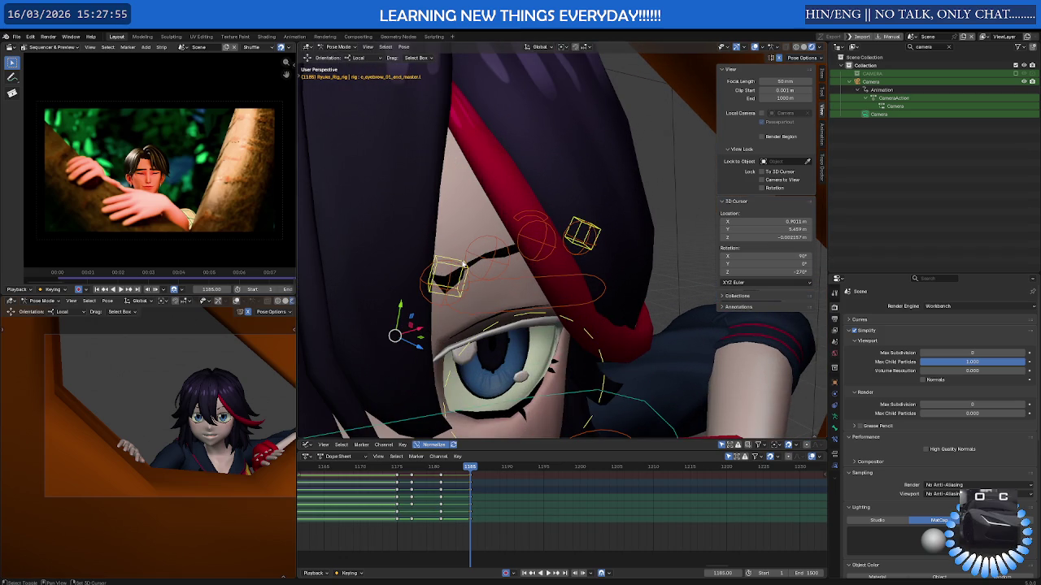
{"action": "scroll", "coordinate": [430, 285], "scroll_direction": "down", "scroll_amount": 1}
{"action": "scroll", "coordinate": [415, 297], "scroll_direction": "down", "scroll_amount": 3}
{"action": "scroll", "coordinate": [403, 305], "scroll_direction": "down", "scroll_amount": 2}
{"action": "scroll", "coordinate": [423, 294], "scroll_direction": "up", "scroll_amount": 2}
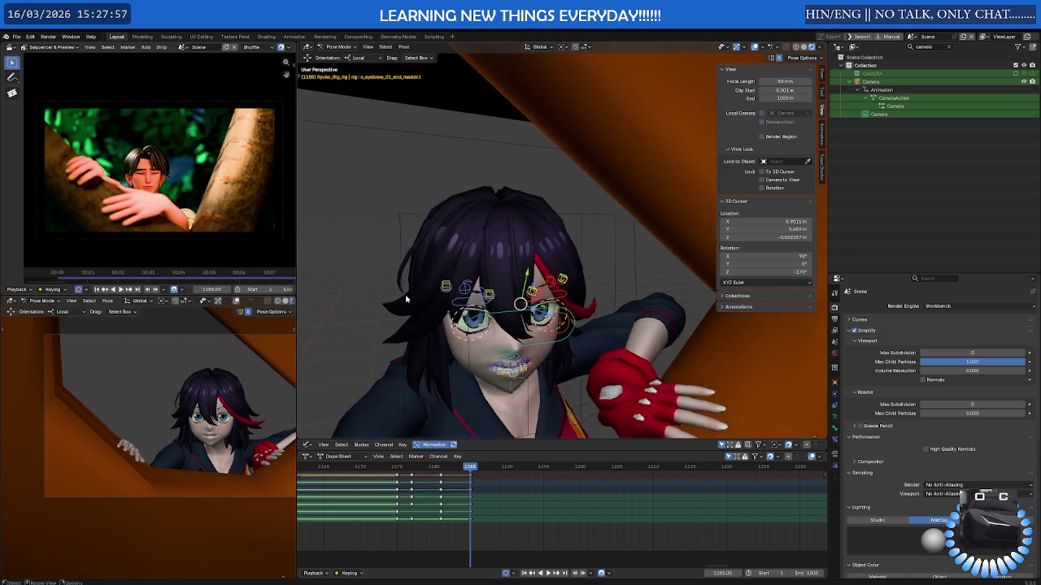
{"action": "scroll", "coordinate": [463, 275], "scroll_direction": "up", "scroll_amount": 3}
{"action": "scroll", "coordinate": [500, 266], "scroll_direction": "up", "scroll_amount": 2}
{"action": "left_click", "coordinate": [500, 264]}
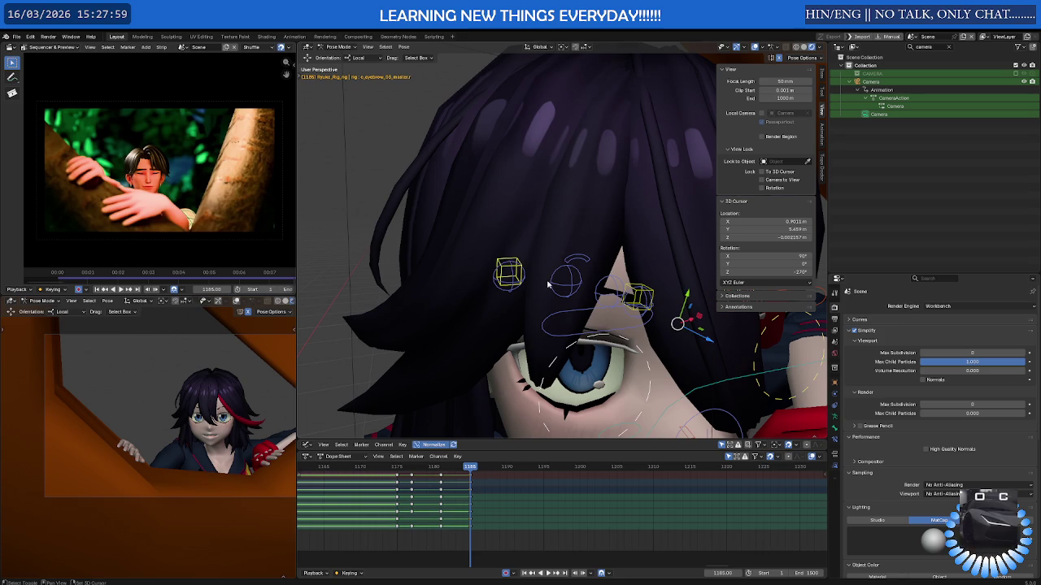
{"action": "left_click", "coordinate": [632, 287]}
{"action": "scroll", "coordinate": [632, 288], "scroll_direction": "down", "scroll_amount": 3}
{"action": "key", "text": "h"}
- Orbit and zoom to a front view of the character's face
{"action": "scroll", "coordinate": [631, 288], "scroll_direction": "down", "scroll_amount": 3}
{"action": "middle_click_drag", "start_coordinate": [632, 288], "coordinate": [493, 373]}
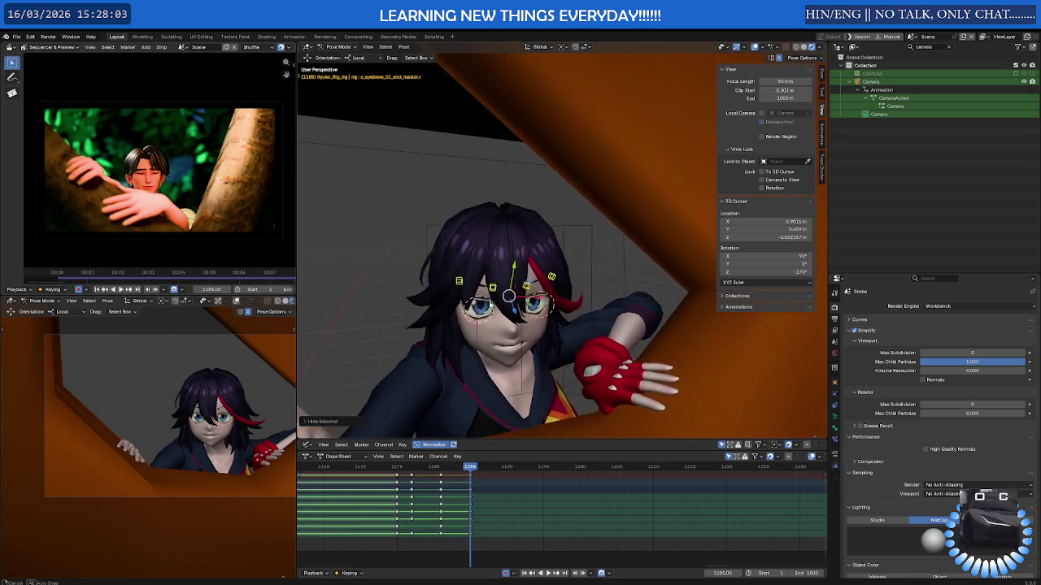
{"action": "scroll", "coordinate": [493, 373], "scroll_direction": "up", "scroll_amount": 3}
{"action": "scroll", "coordinate": [453, 504], "scroll_direction": "down", "scroll_amount": 1}
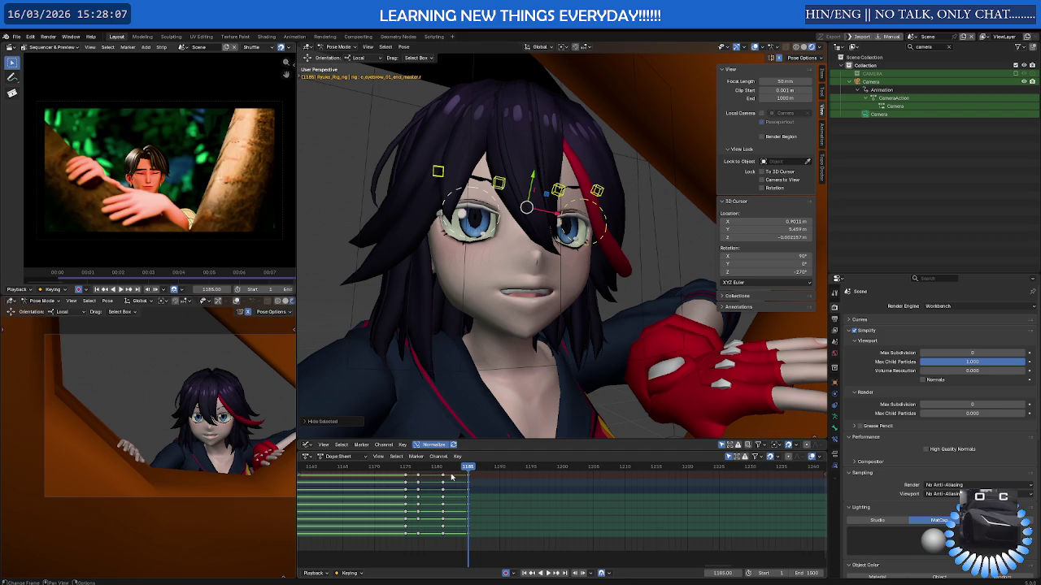
- Play the animation, go back to frame 1177, and move the later keyframe columns later
{"action": "key", "text": "space"}
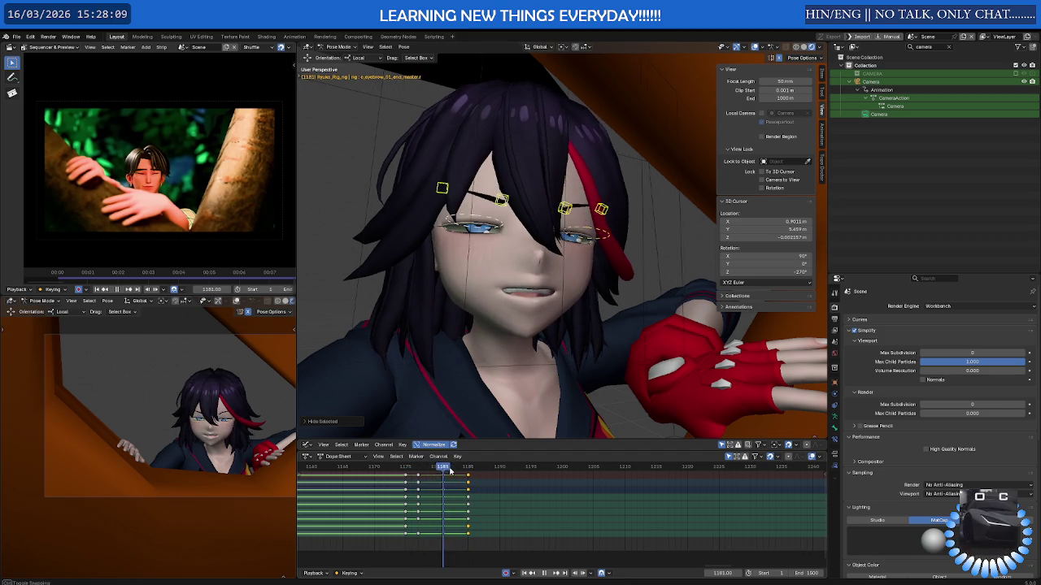
{"action": "left_click_drag", "start_coordinate": [413, 469], "coordinate": [418, 480]}
{"action": "left_click_drag", "start_coordinate": [485, 477], "coordinate": [419, 509]}
{"action": "key", "text": "g"}
{"action": "left_click", "coordinate": [439, 510]}
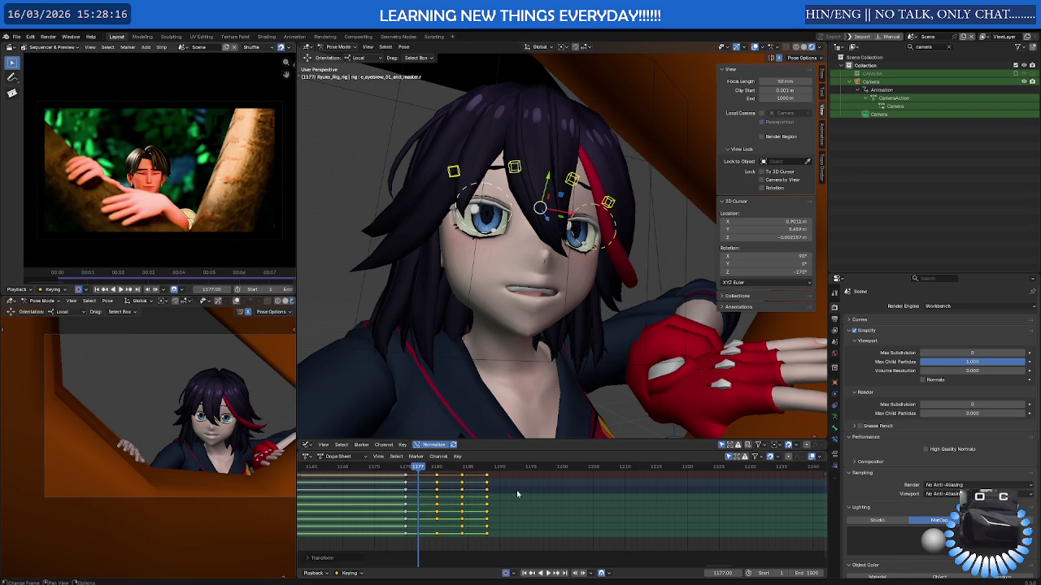
- Shift those keyframes about three more frames later, then replay and stop at frame 1197
{"action": "key", "text": "g"}
{"action": "left_click", "coordinate": [471, 506]}
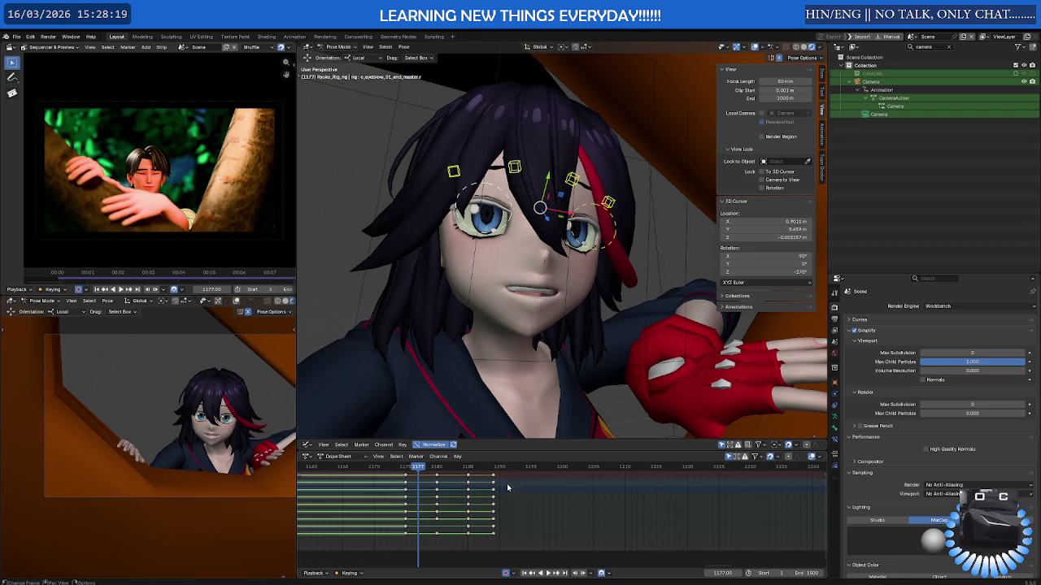
{"action": "key", "text": "g"}
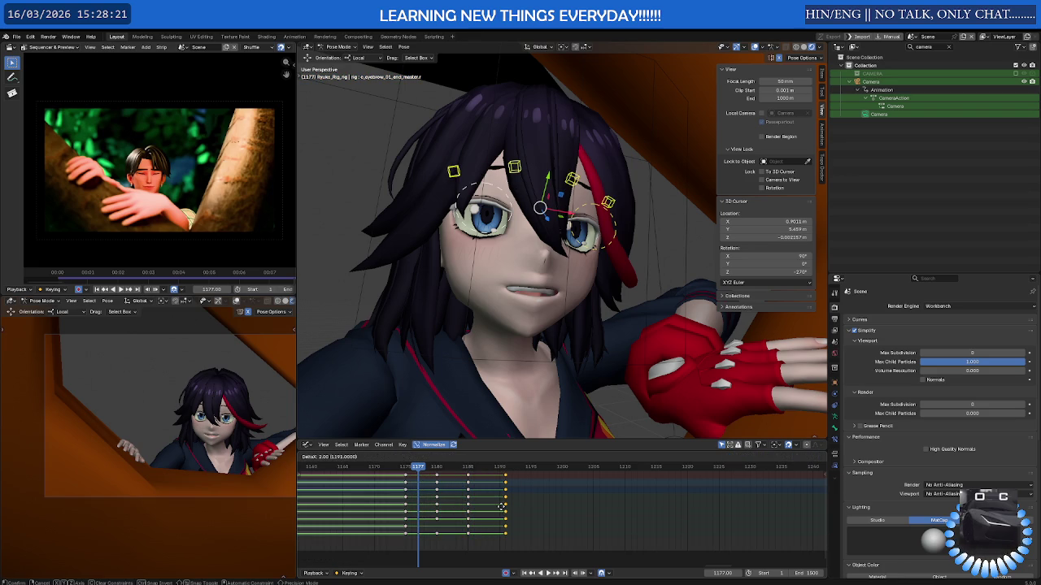
{"action": "left_click", "coordinate": [498, 509]}
{"action": "key", "text": "space"}
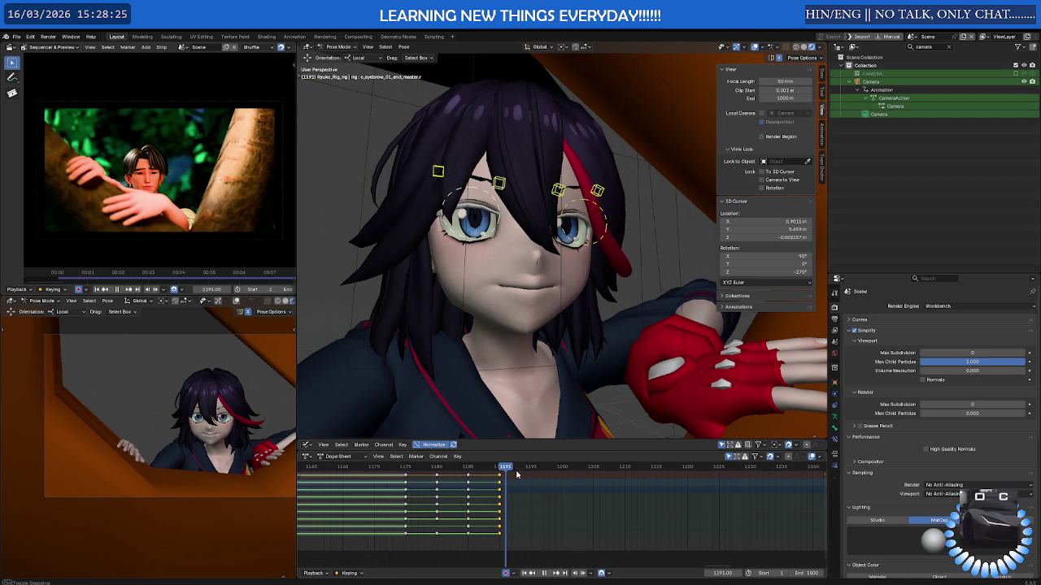
{"action": "key", "text": "space"}
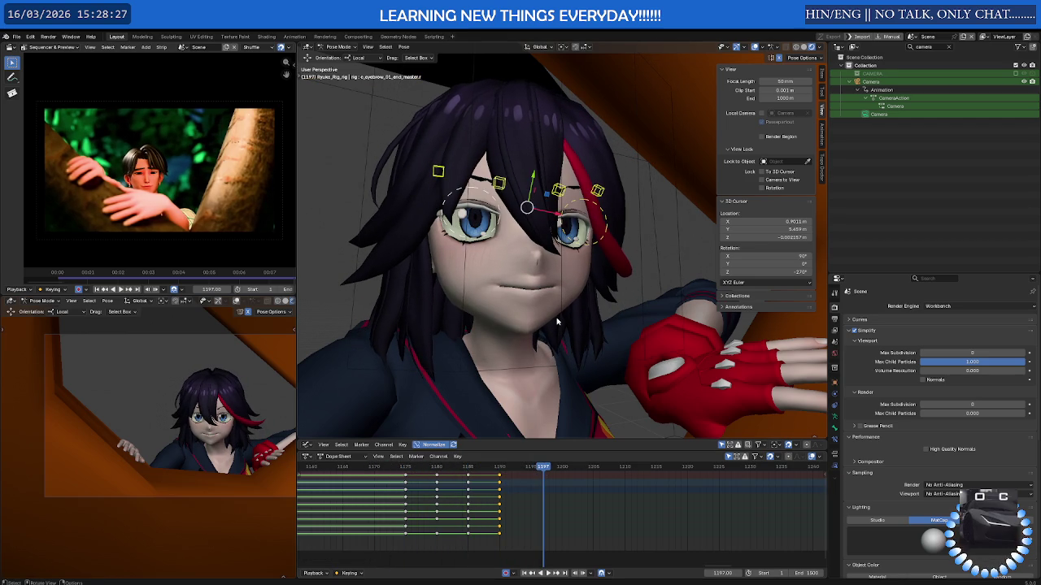
- Key the face pose at frame 1197, change interpolation for keys 1180–1197, and replay the blink
{"action": "key", "text": "i"}
{"action": "left_click_drag", "start_coordinate": [526, 546], "coordinate": [425, 481]}
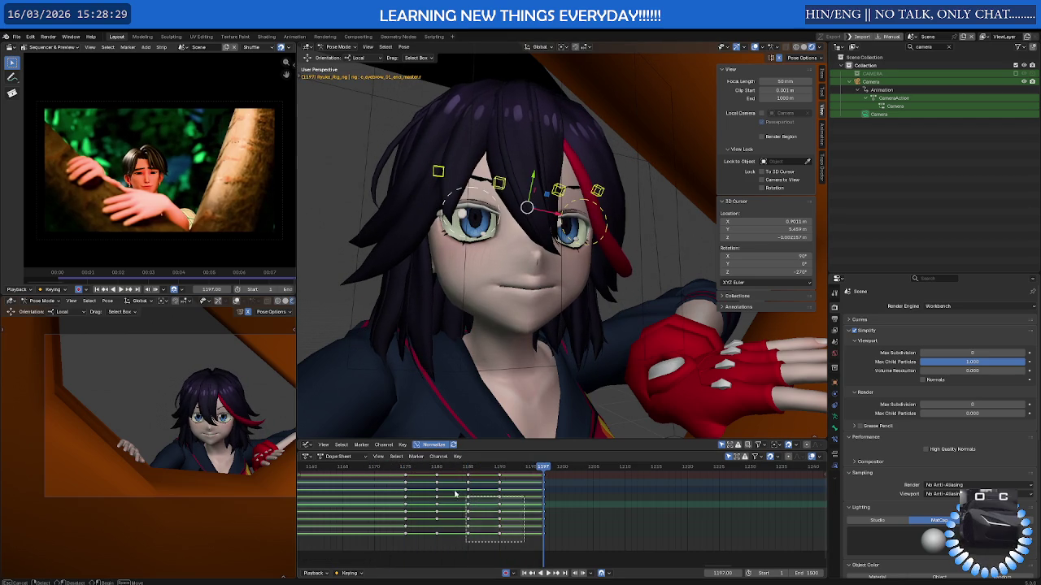
{"action": "right_click", "coordinate": [445, 486]}
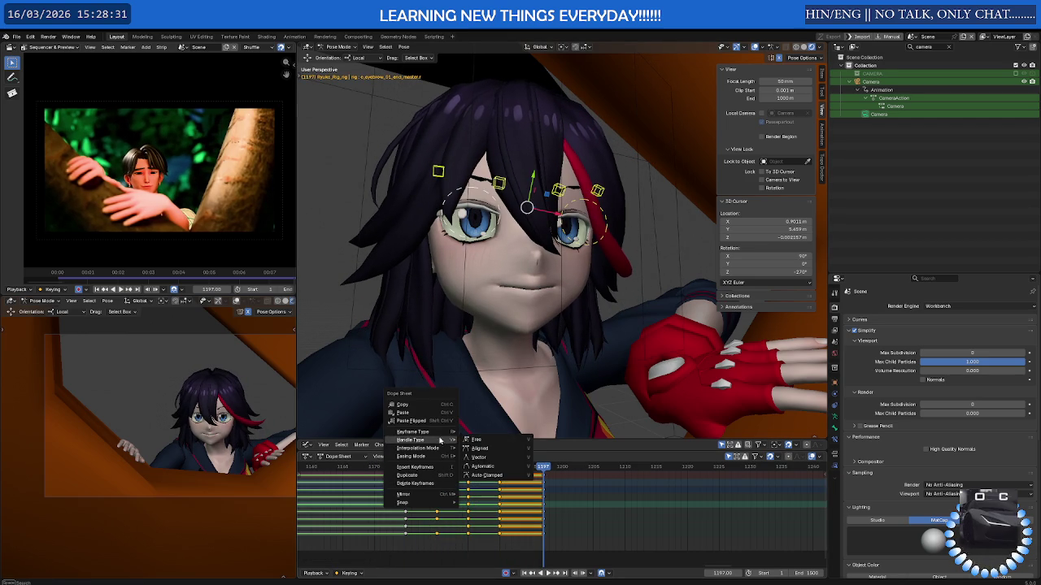
{"action": "mouse_move", "coordinate": [417, 448]}
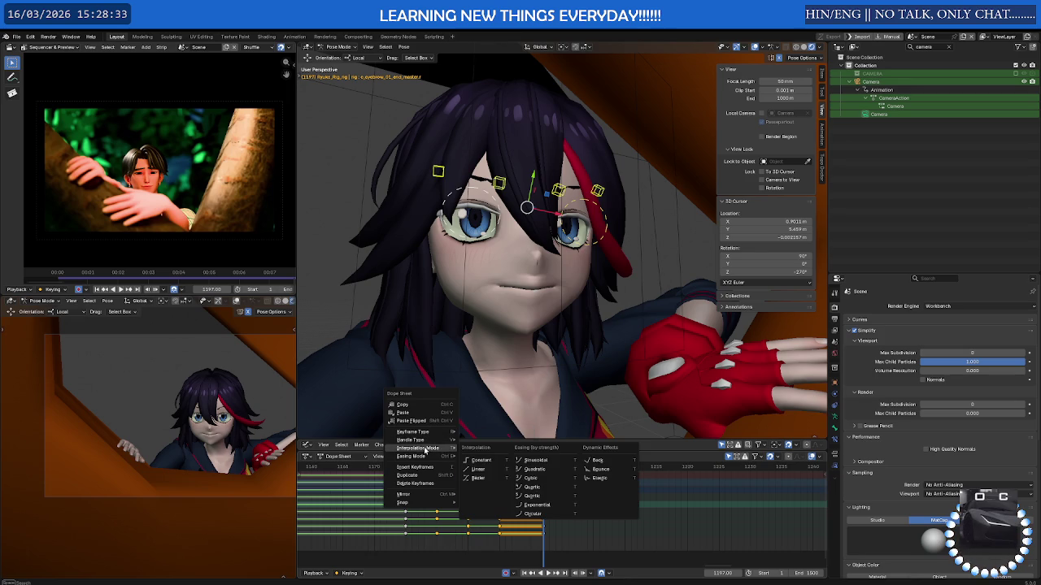
{"action": "left_click", "coordinate": [479, 483]}
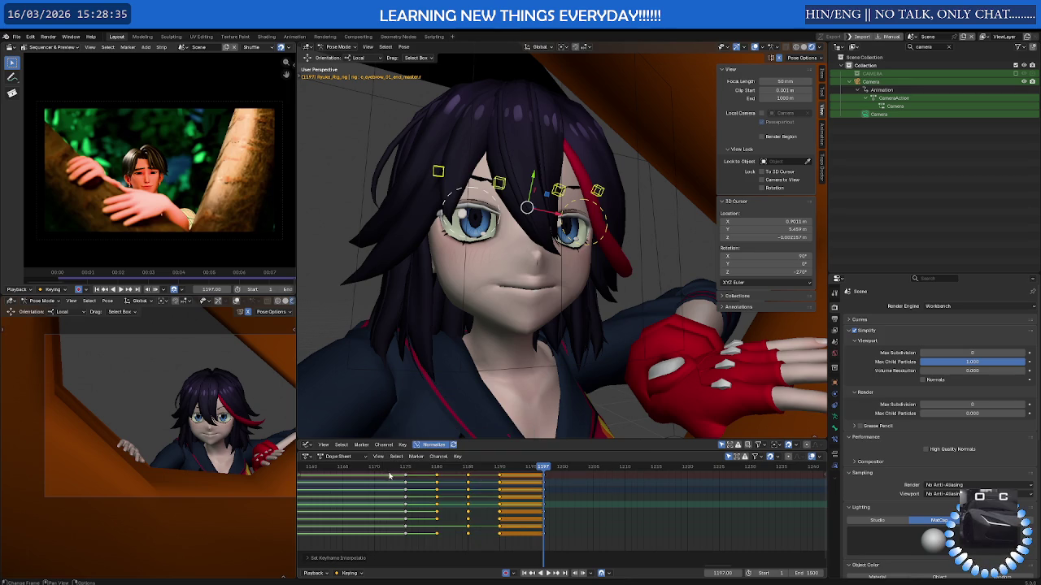
{"action": "key", "text": "space"}
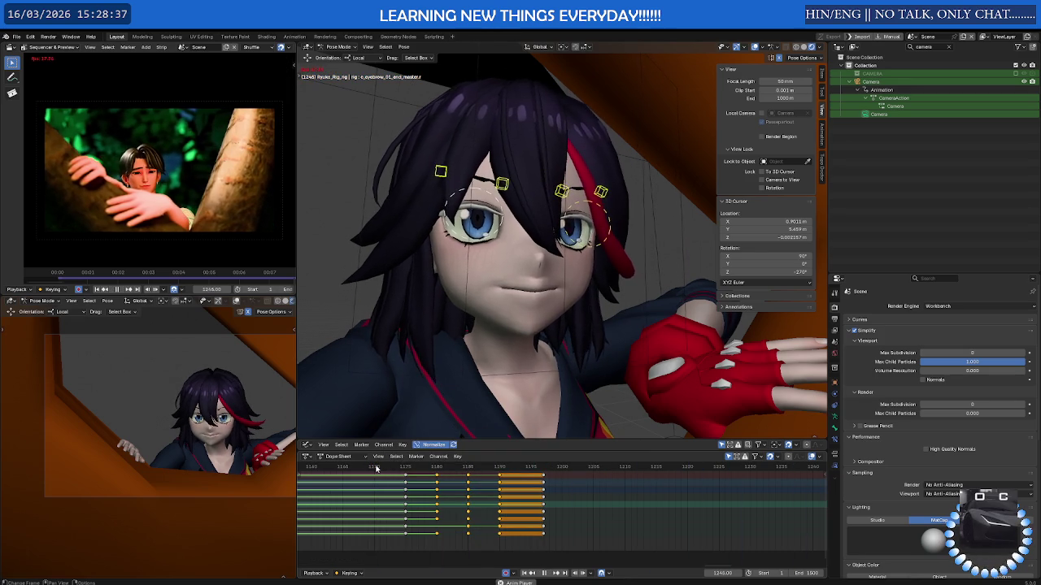
{"action": "mouse_move", "coordinate": [376, 469]}
{"action": "left_mouse_down"}
{"action": "mouse_move", "coordinate": [514, 469]}
{"action": "mouse_move", "coordinate": [431, 469]}
{"action": "mouse_move", "coordinate": [469, 468]}
{"action": "left_mouse_up"}
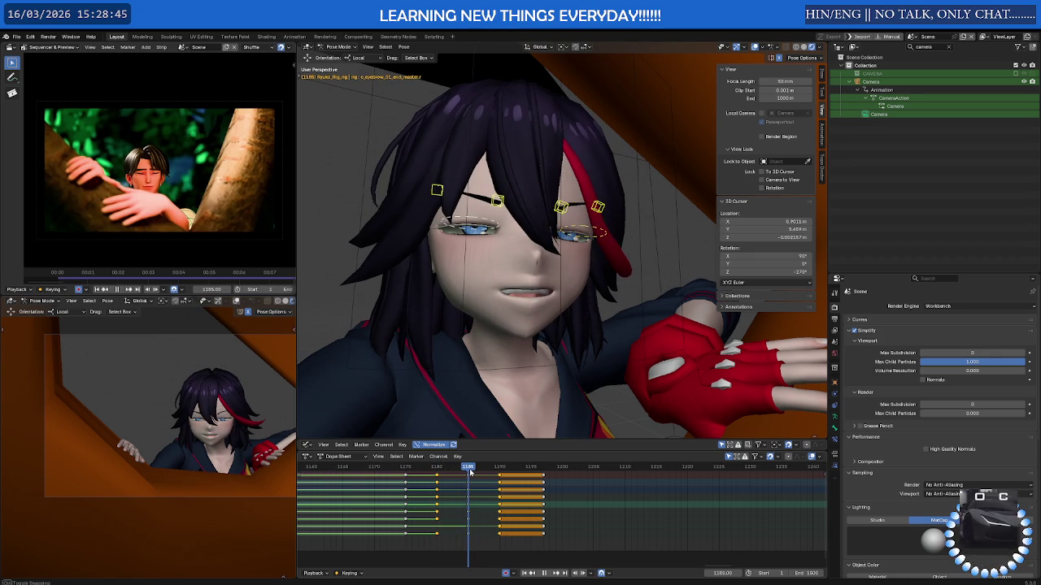
- Scale and key the EyeControl bone, including at frame 1180 with eyes open
{"action": "left_click", "coordinate": [484, 223]}
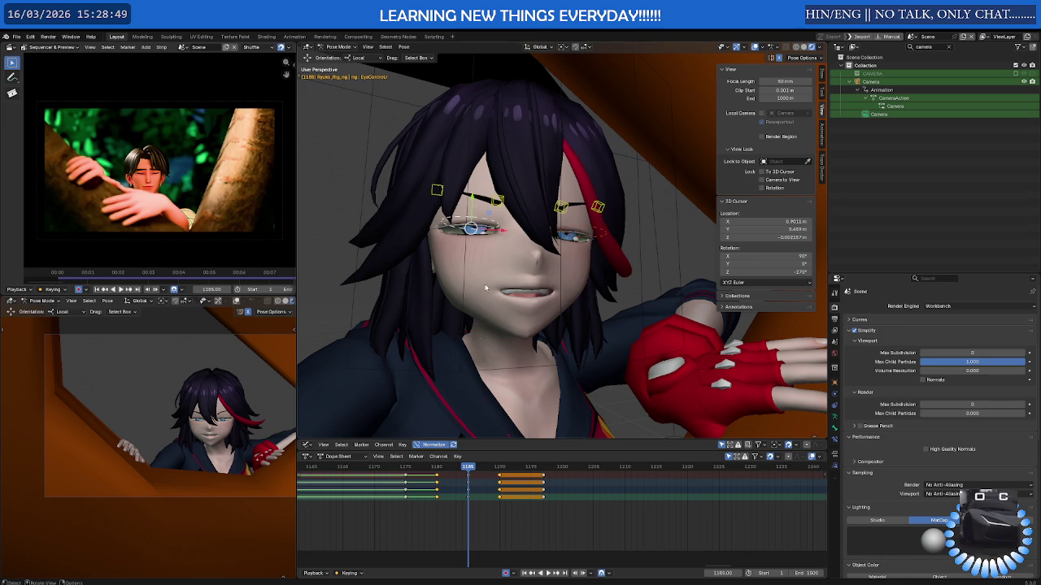
{"action": "key", "text": "s"}
{"action": "left_click", "coordinate": [439, 226]}
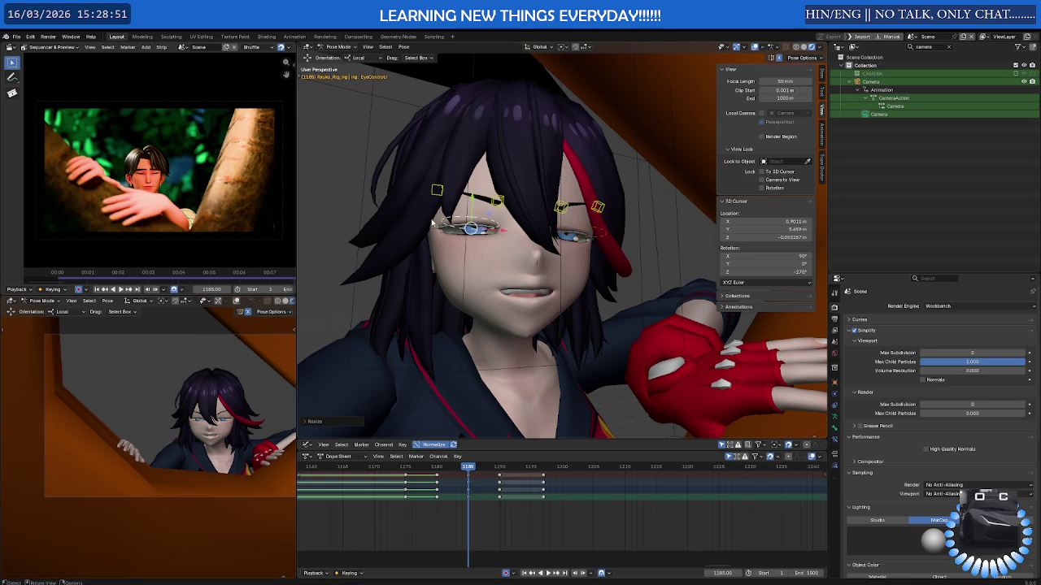
{"action": "mouse_move", "coordinate": [470, 469]}
{"action": "left_mouse_down"}
{"action": "mouse_move", "coordinate": [437, 469]}
{"action": "mouse_move", "coordinate": [499, 469]}
{"action": "left_mouse_up"}
{"action": "key", "text": "s"}
{"action": "left_click", "coordinate": [551, 222]}
- Key the eye scale at frame 1190, select both eye controls, and enlarge the Graph Editor
{"action": "key", "text": "s"}
{"action": "left_click", "coordinate": [502, 240]}
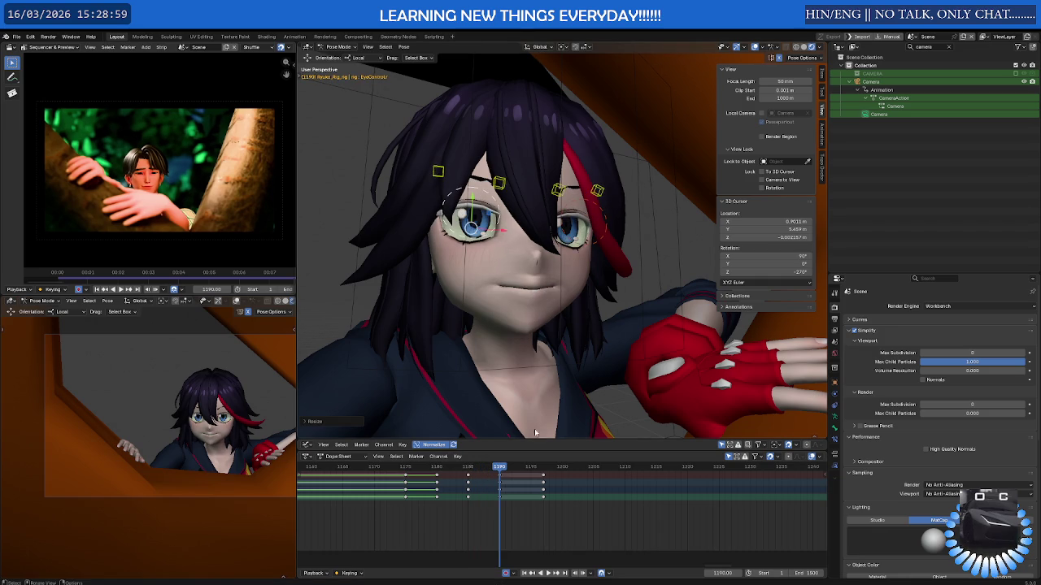
{"action": "mouse_move", "coordinate": [499, 469]}
{"action": "left_mouse_down"}
{"action": "mouse_move", "coordinate": [468, 470]}
{"action": "mouse_move", "coordinate": [482, 472]}
{"action": "left_mouse_up"}
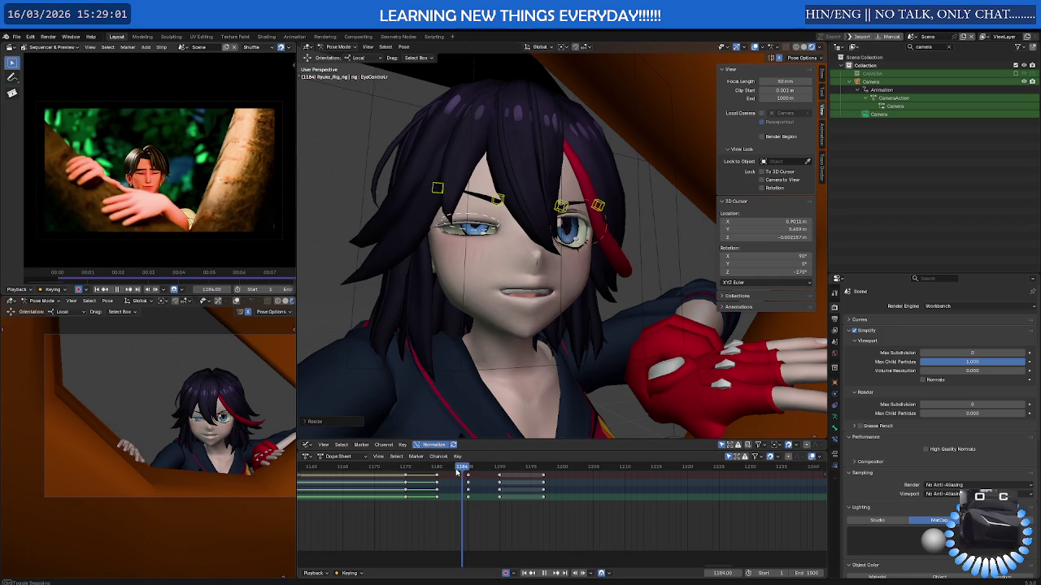
{"action": "left_click", "coordinate": [564, 220]}
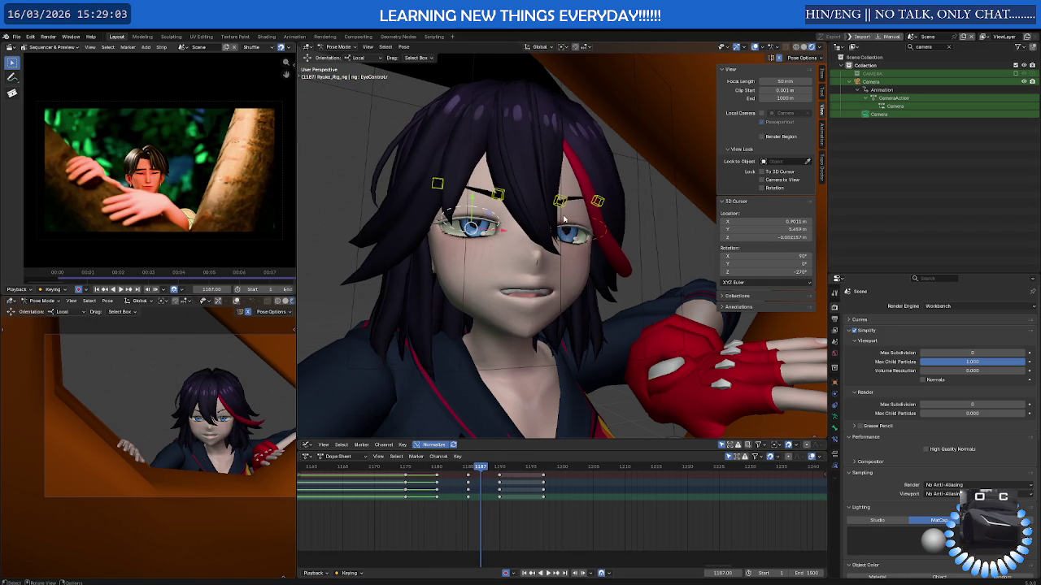
{"action": "left_click", "coordinate": [582, 226]}
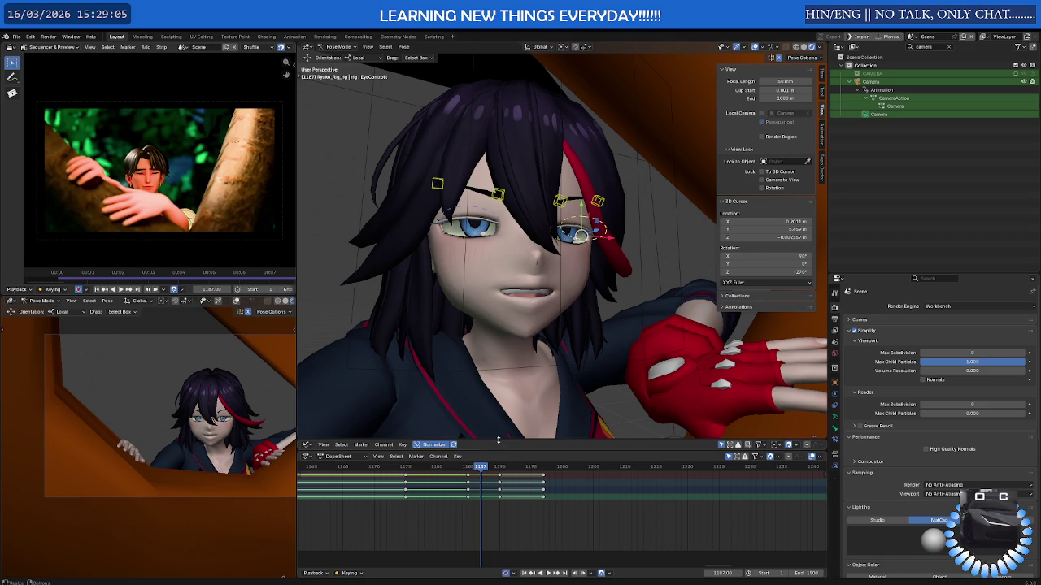
{"action": "left_click_drag", "start_coordinate": [498, 424], "coordinate": [499, 274]}
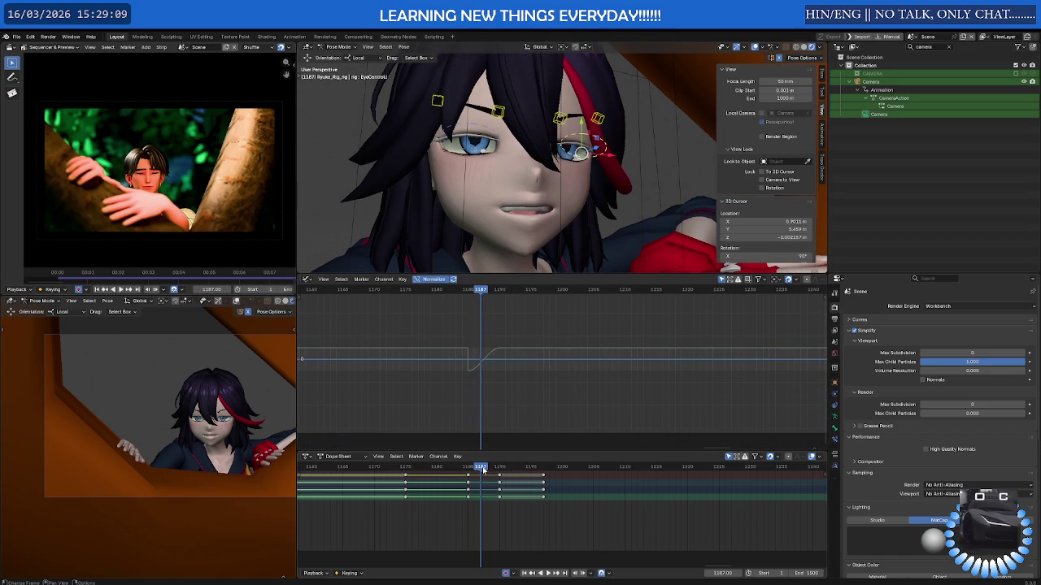
- Key the left eye control's scale at frame 1180 and play back the blink
{"action": "left_click", "coordinate": [466, 128]}
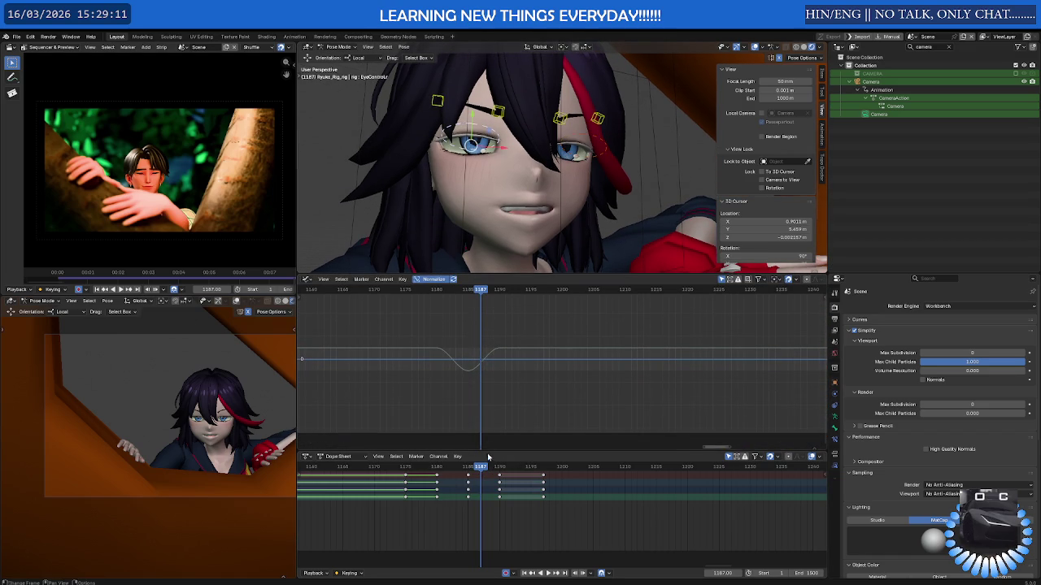
{"action": "left_click_drag", "start_coordinate": [479, 467], "coordinate": [437, 467]}
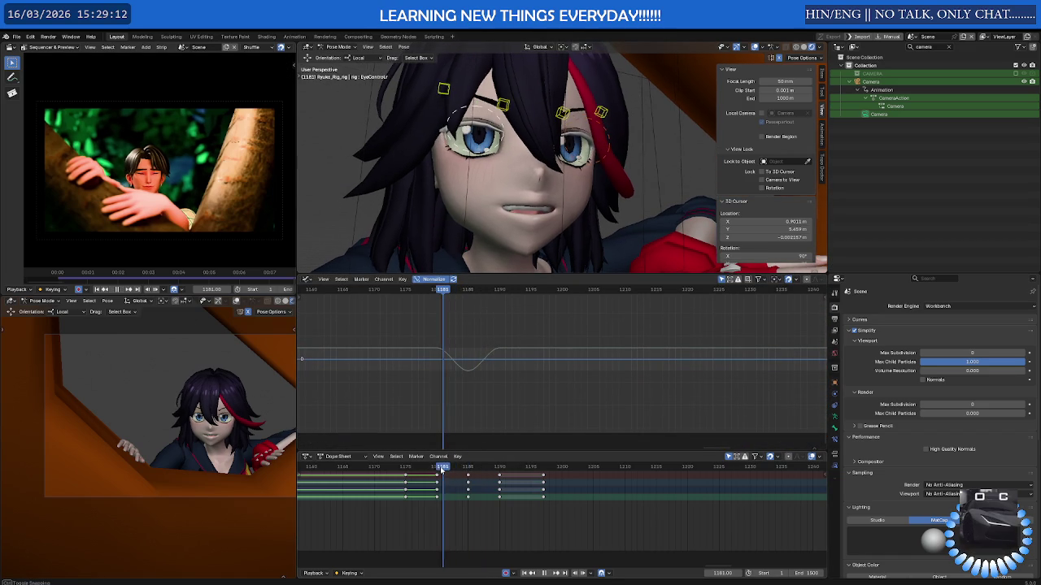
{"action": "key", "text": "s"}
{"action": "left_click", "coordinate": [510, 138]}
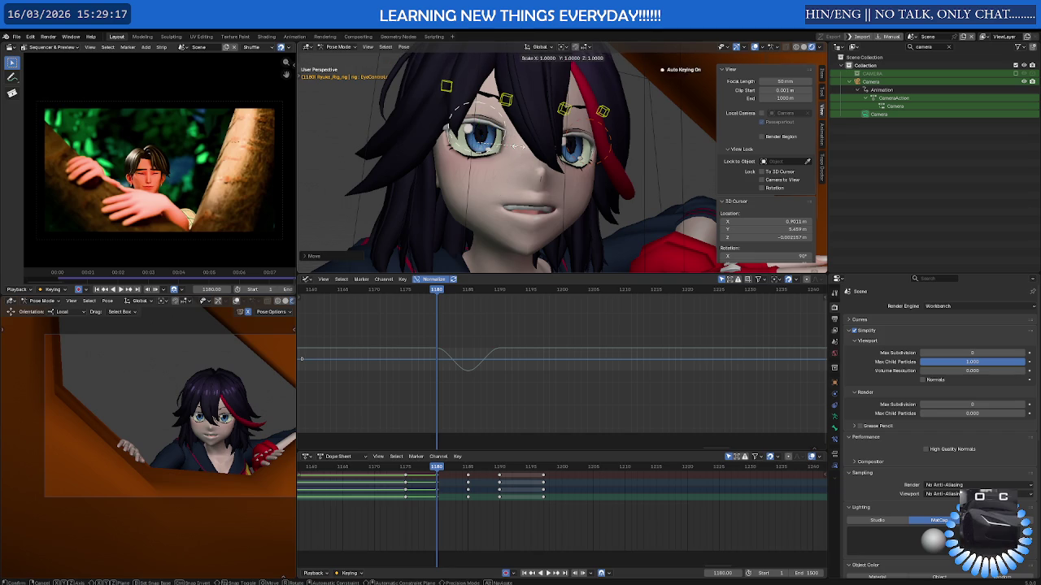
{"action": "key", "text": "space"}
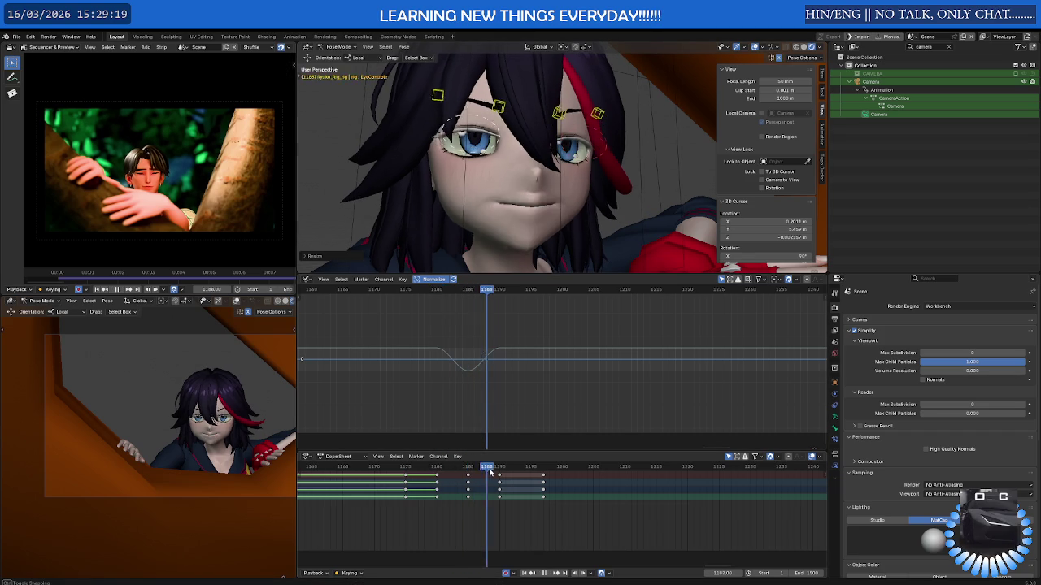
{"action": "left_click_drag", "start_coordinate": [469, 473], "coordinate": [445, 474]}
- Key the right eye control's scale at frame 1180 and compare against frame 1179
{"action": "left_click", "coordinate": [568, 122]}
{"action": "left_click", "coordinate": [591, 123]}
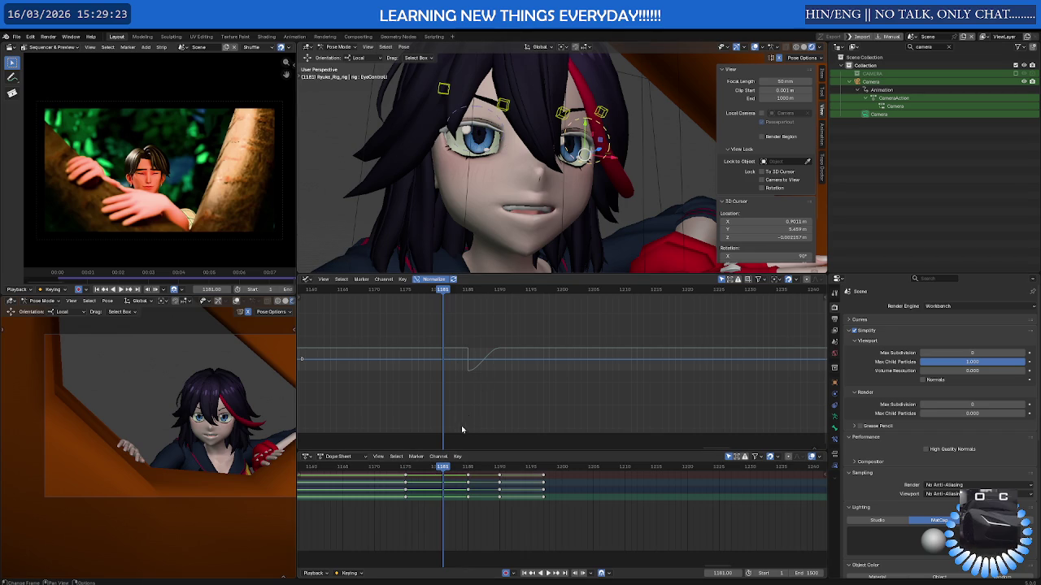
{"action": "mouse_move", "coordinate": [444, 471]}
{"action": "left_mouse_down"}
{"action": "mouse_move", "coordinate": [428, 473]}
{"action": "mouse_move", "coordinate": [438, 473]}
{"action": "left_mouse_up"}
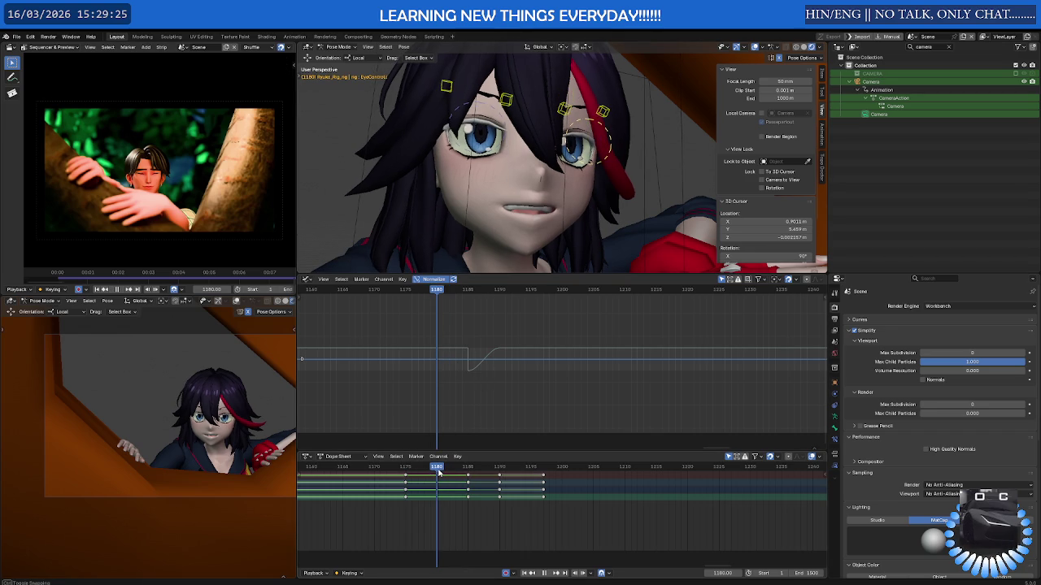
{"action": "key", "text": "s"}
{"action": "left_click", "coordinate": [570, 206]}
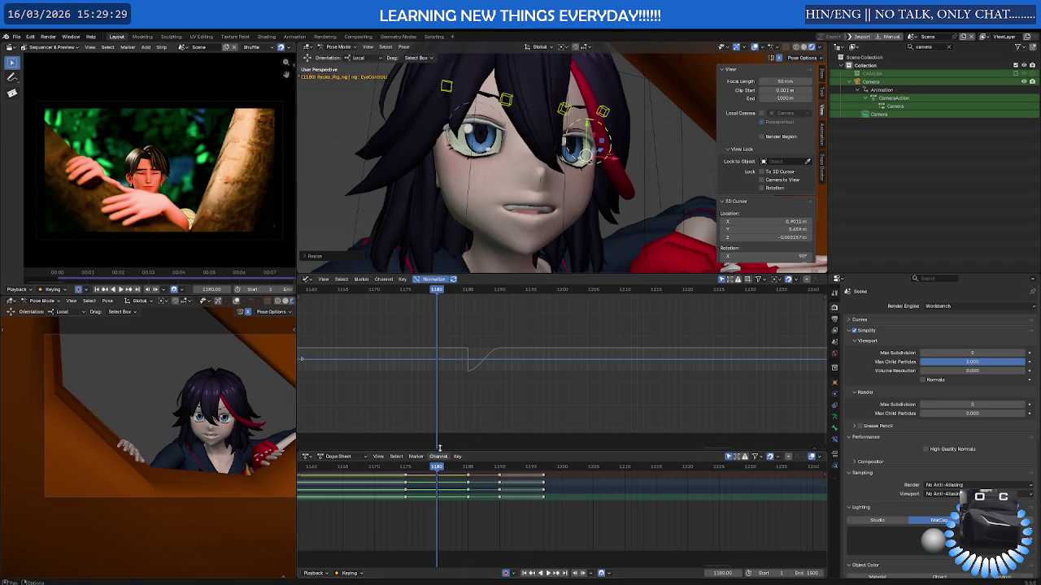
{"action": "mouse_move", "coordinate": [439, 469]}
{"action": "left_mouse_down"}
{"action": "mouse_move", "coordinate": [418, 471]}
{"action": "mouse_move", "coordinate": [435, 471]}
{"action": "left_mouse_up"}
- Copy the left eye control's pose, paste it onto the right eye control, and adjust it
{"action": "left_click", "coordinate": [478, 140]}
{"action": "right_click", "coordinate": [488, 213]}
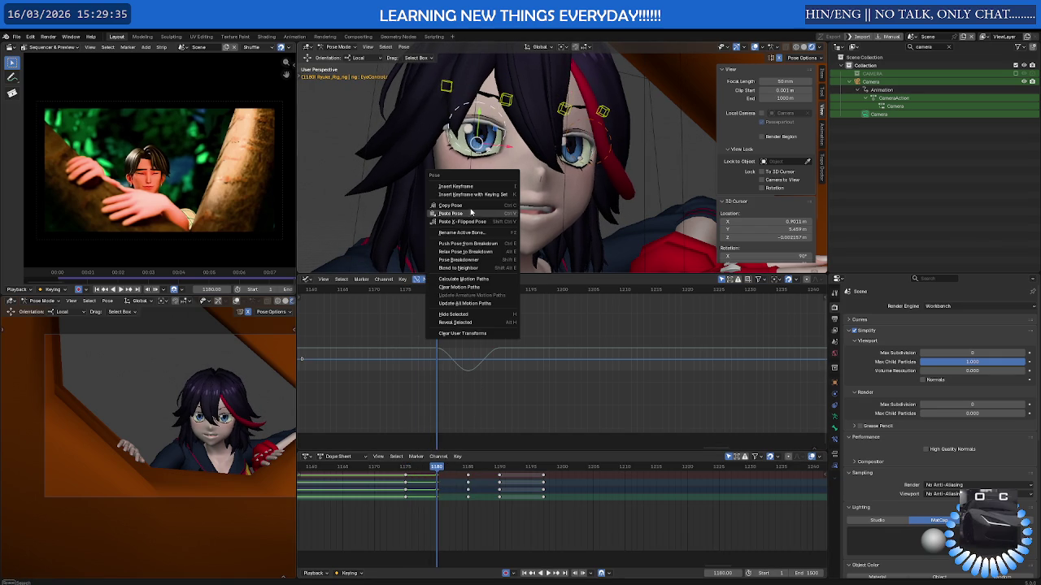
{"action": "left_click", "coordinate": [460, 205]}
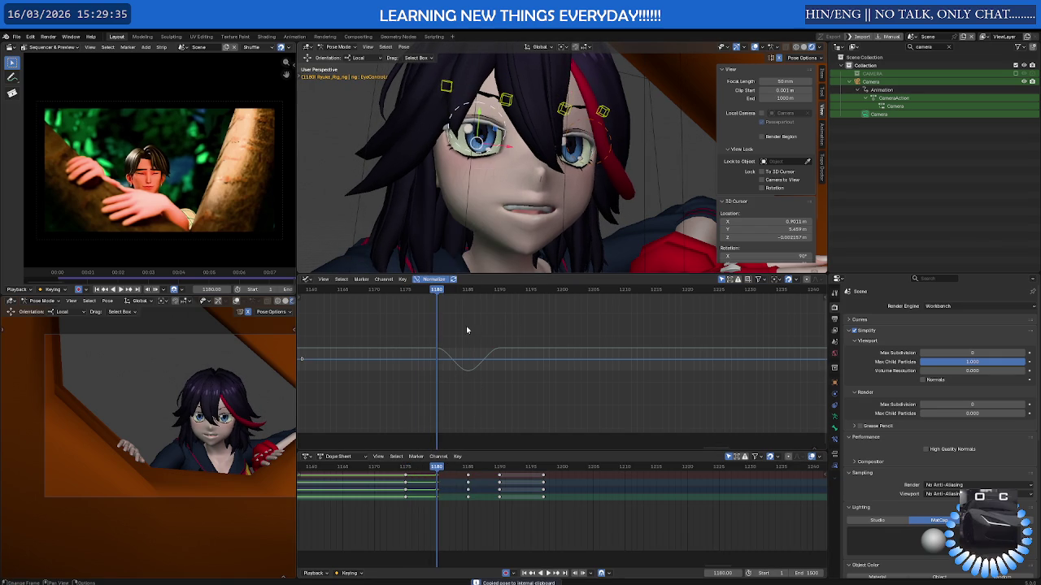
{"action": "left_click", "coordinate": [576, 127]}
{"action": "right_click", "coordinate": [575, 126]}
{"action": "left_click", "coordinate": [578, 134]}
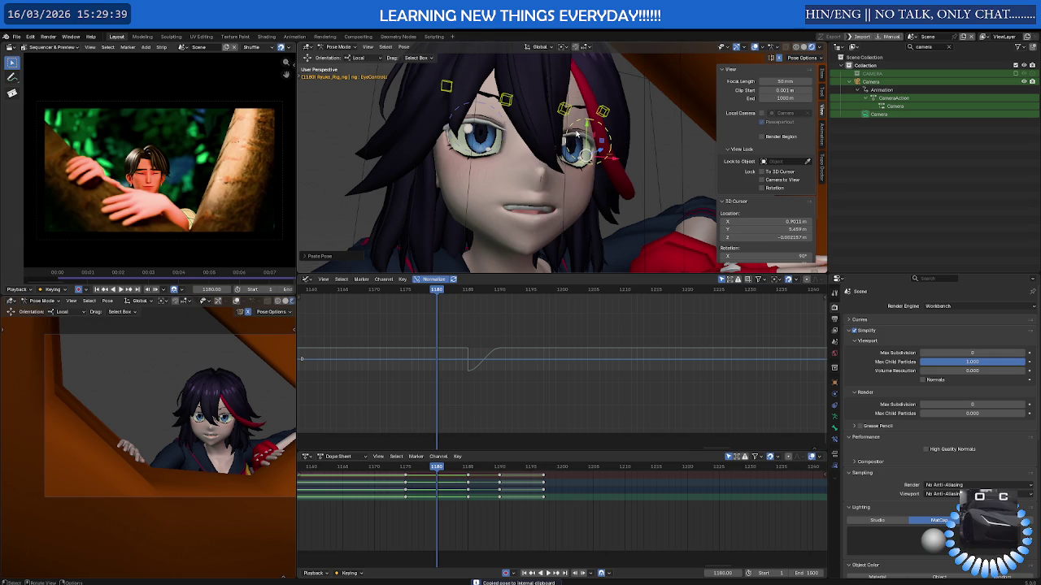
{"action": "key", "text": "g"}
{"action": "left_click", "coordinate": [562, 202]}
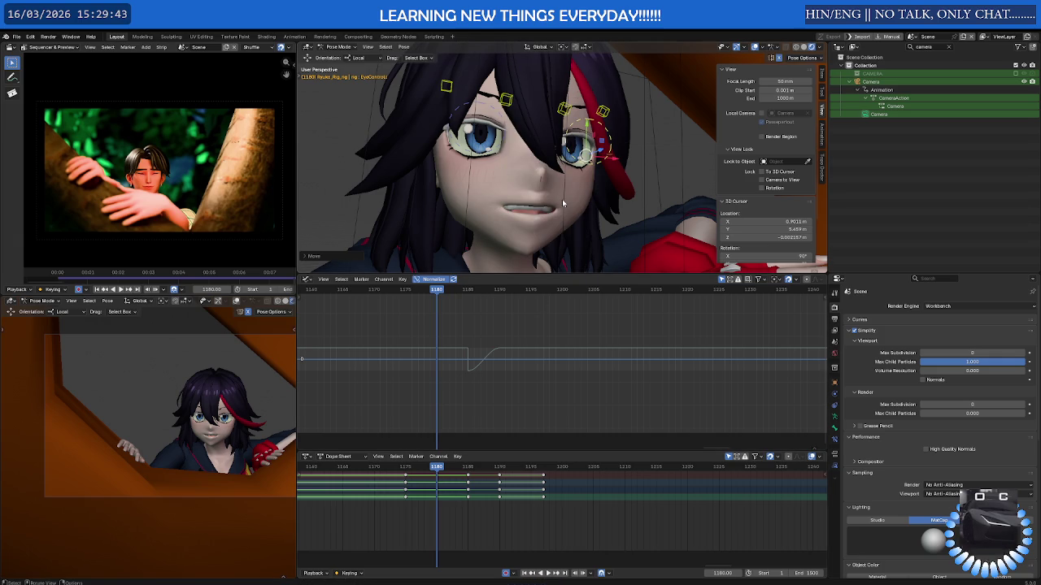
- Select the eye control, play back the eyes, and show the dope sheet channel list
{"action": "key", "text": "a"}
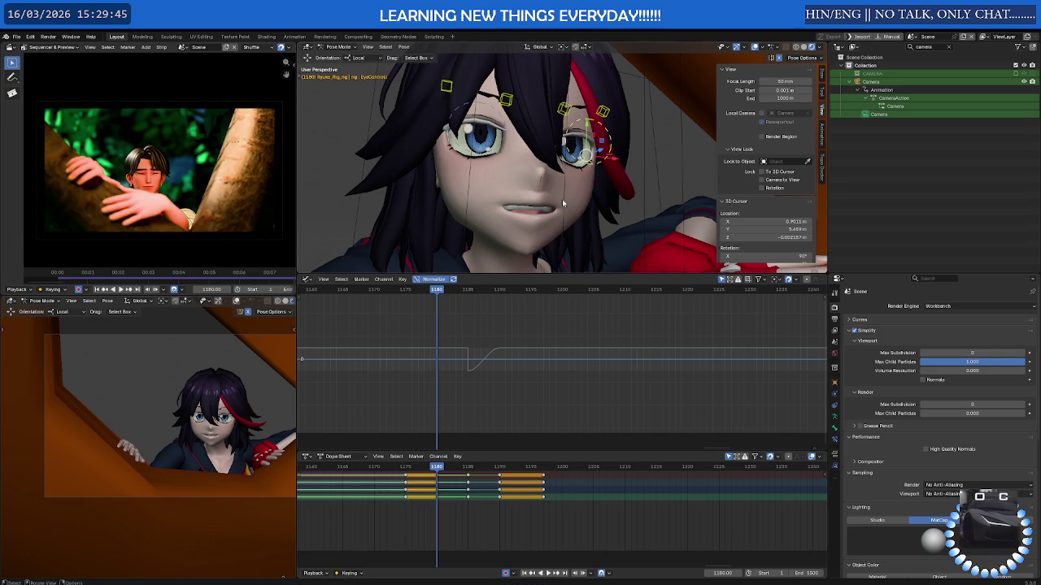
{"action": "key", "text": "alt+a"}
{"action": "left_click", "coordinate": [589, 124]}
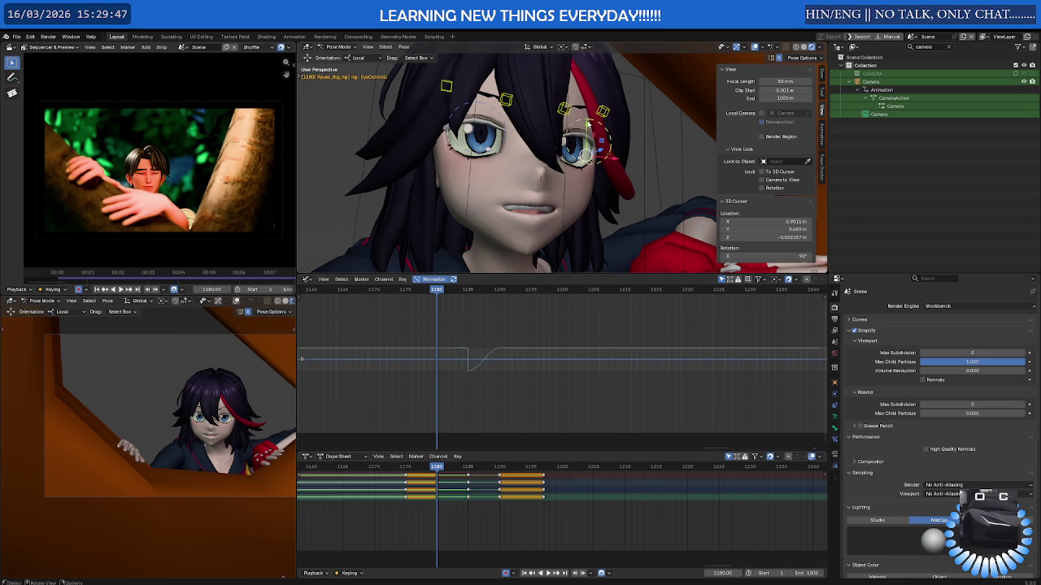
{"action": "key", "text": "space"}
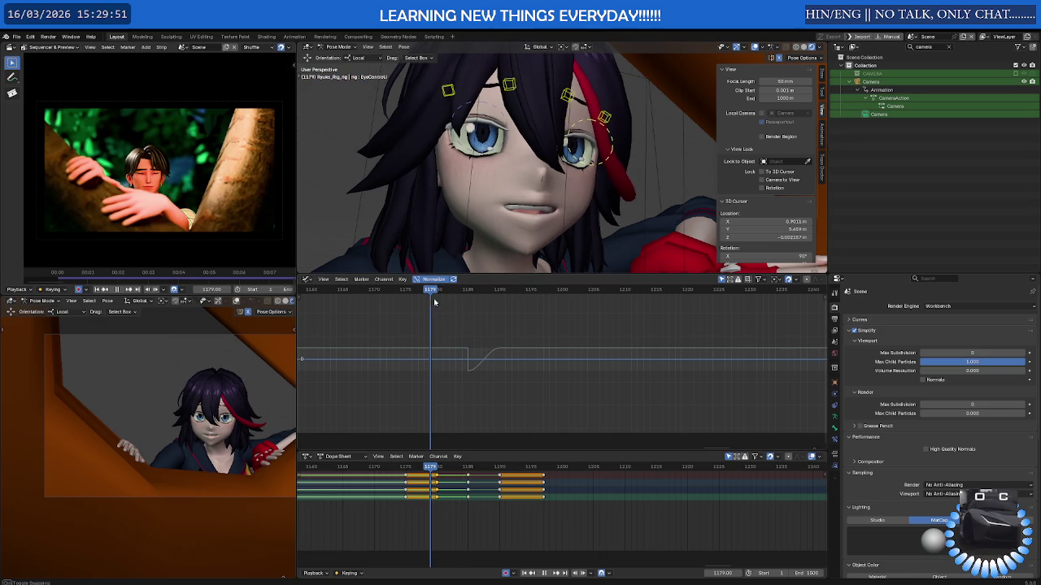
{"action": "key", "text": "Escape"}
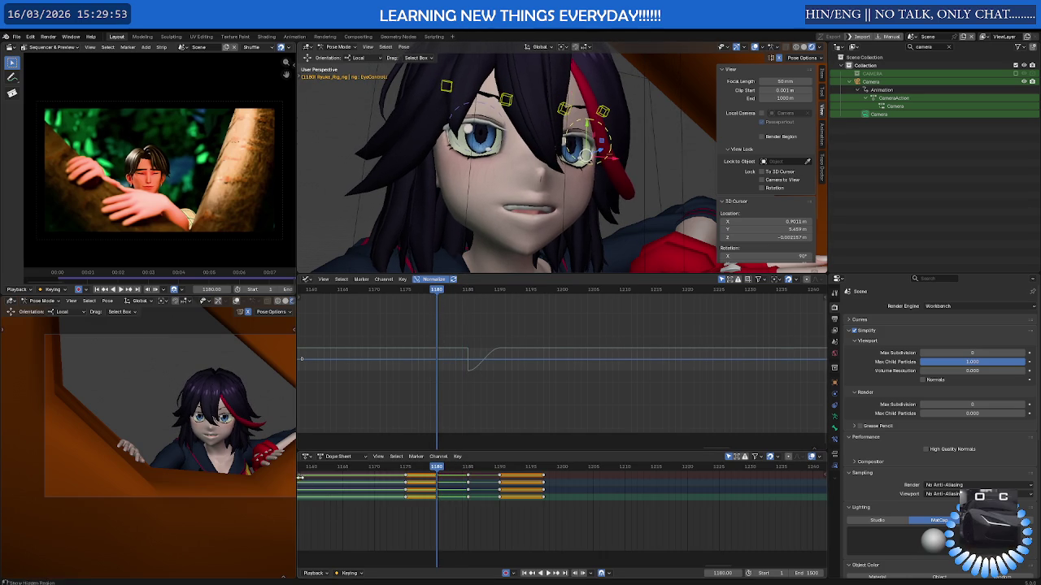
{"action": "left_click", "coordinate": [303, 482]}
- Expand the rig's action and EyeControl channels, select the other eye control, and preview the blink
{"action": "left_click", "coordinate": [302, 476]}
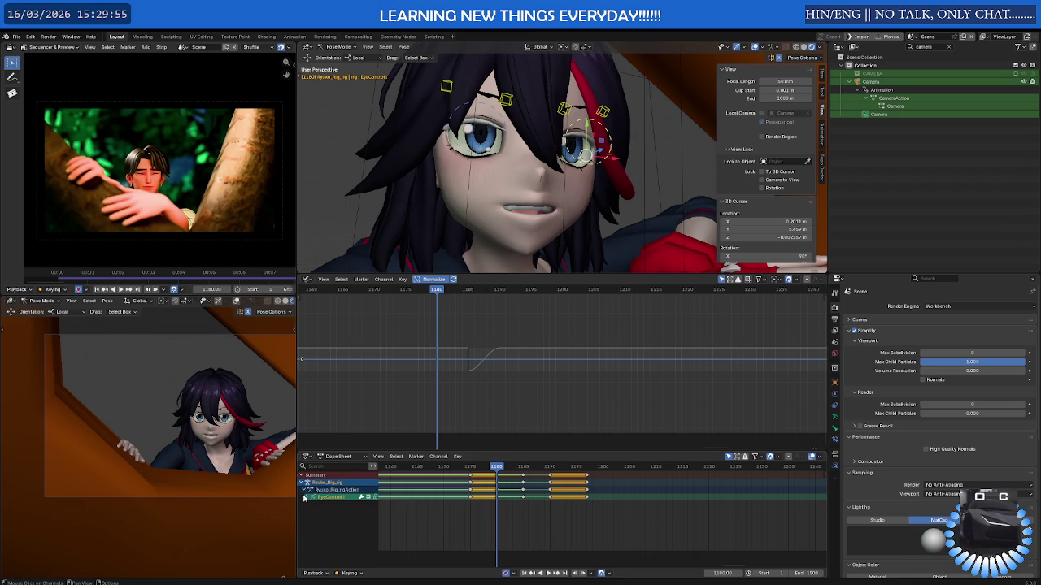
{"action": "left_click", "coordinate": [306, 497]}
{"action": "scroll", "coordinate": [479, 530], "scroll_direction": "down", "scroll_amount": 2}
{"action": "scroll", "coordinate": [479, 530], "scroll_direction": "up", "scroll_amount": 3}
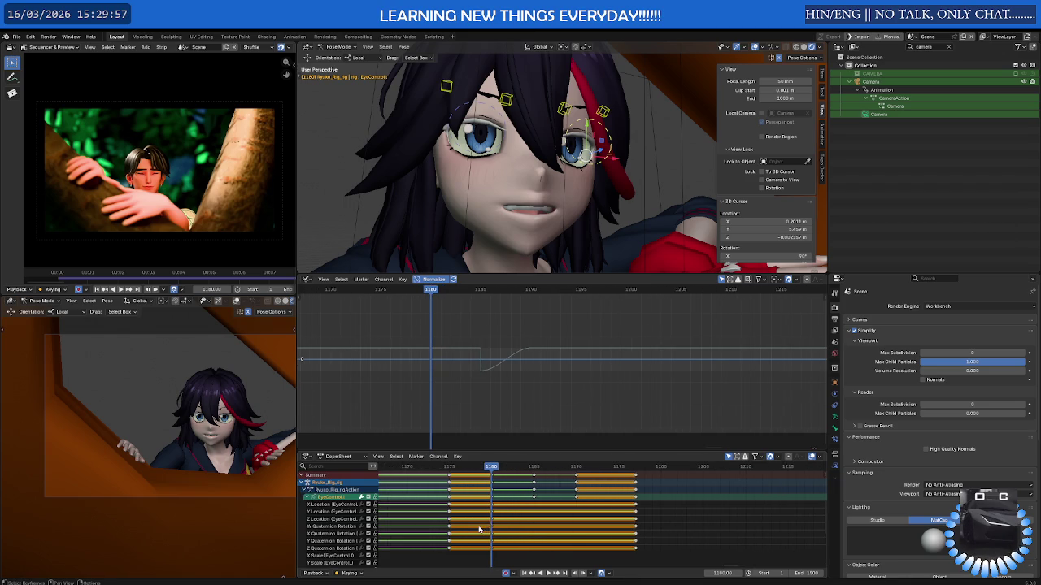
{"action": "left_click", "coordinate": [496, 116]}
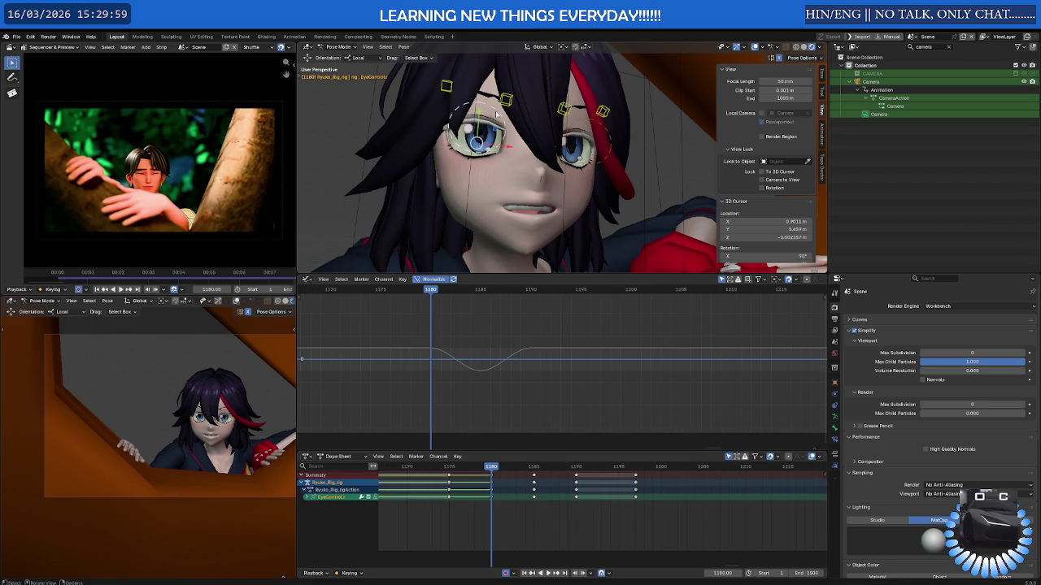
{"action": "left_click_drag", "start_coordinate": [492, 469], "coordinate": [488, 472]}
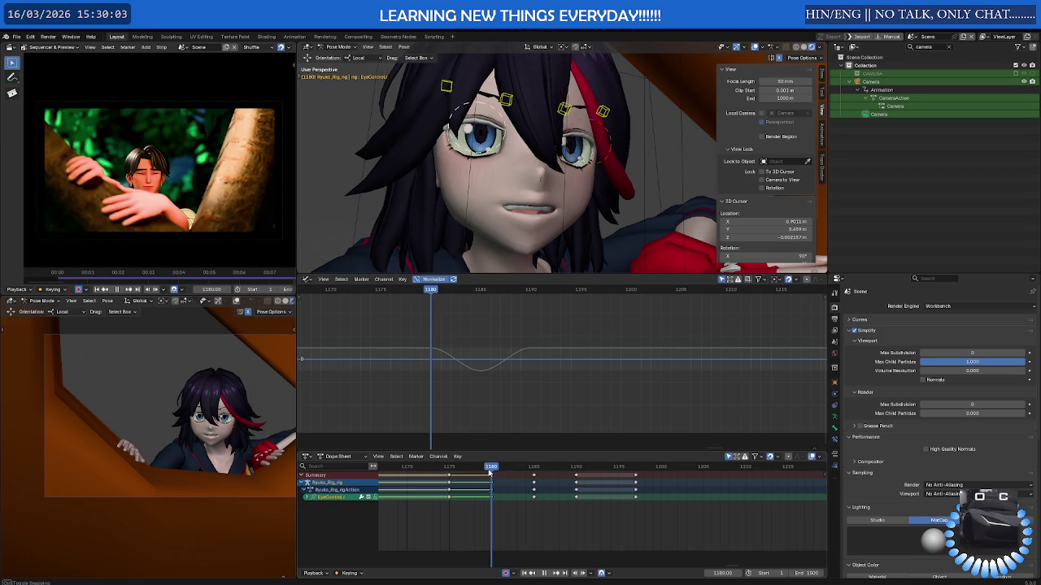
- Duplicate the right eye control's blink keyframes from around frame 1189 to an earlier position
{"action": "left_click", "coordinate": [605, 159]}
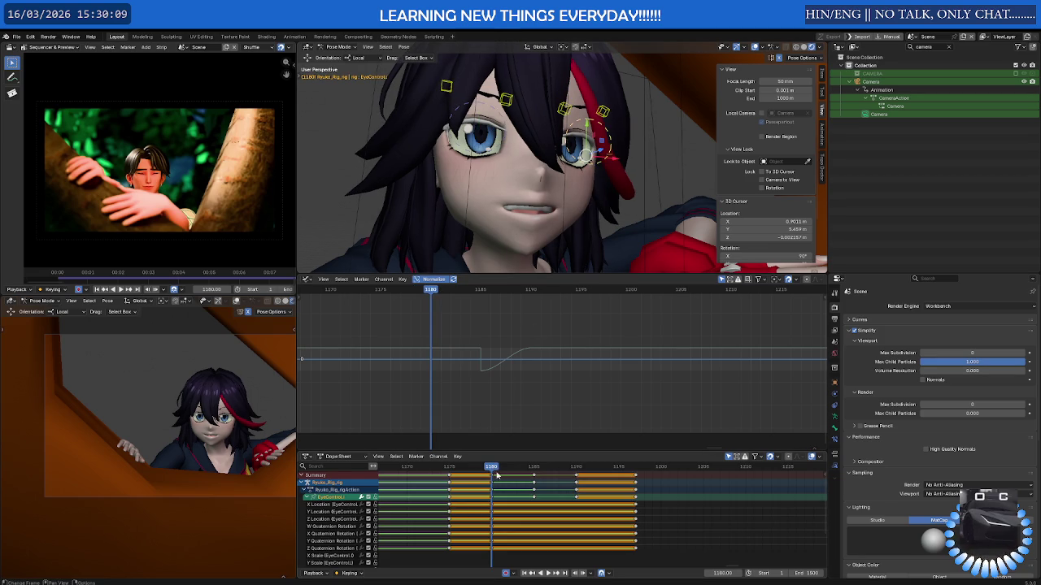
{"action": "left_click", "coordinate": [500, 478]}
{"action": "mouse_move", "coordinate": [493, 470]}
{"action": "left_mouse_down"}
{"action": "mouse_move", "coordinate": [542, 470]}
{"action": "mouse_move", "coordinate": [457, 470]}
{"action": "mouse_move", "coordinate": [567, 470]}
{"action": "left_mouse_up"}
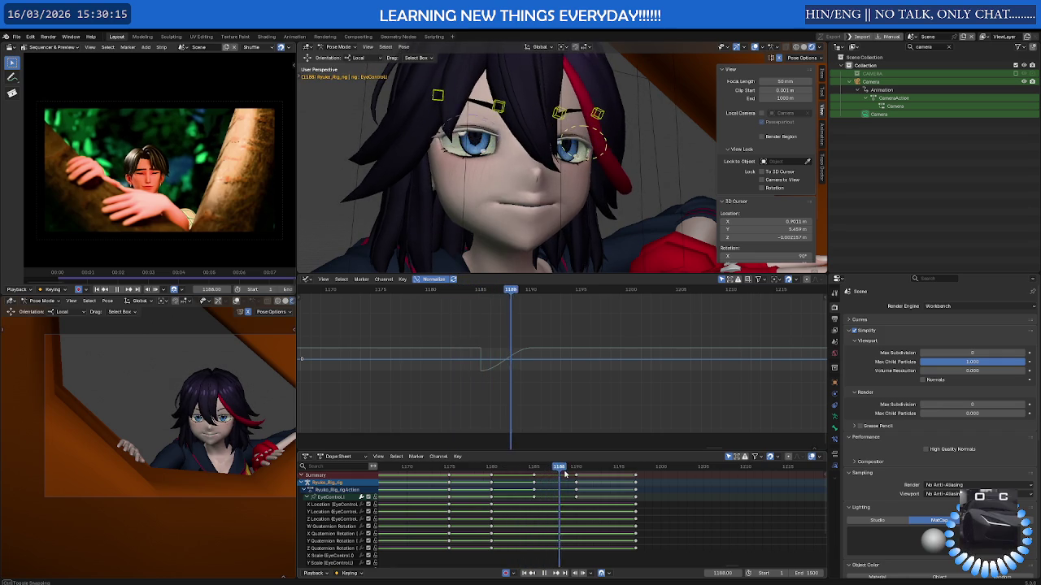
{"action": "left_click", "coordinate": [587, 493], "text": "ctrl"}
{"action": "key", "text": "shift+d"}
{"action": "left_click", "coordinate": [502, 498]}
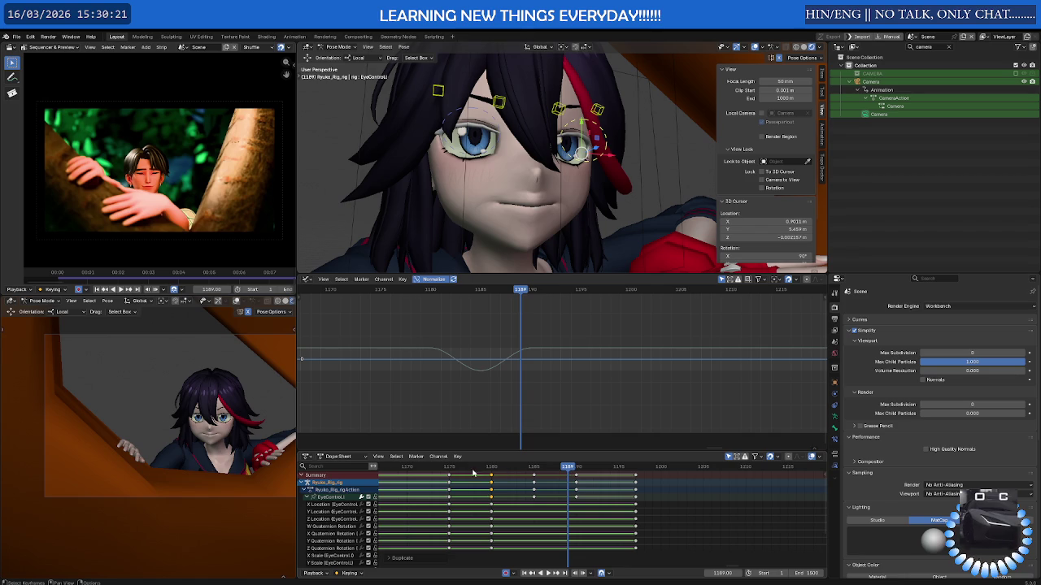
- Play back the blink and return to frame 1180
{"action": "key", "text": "space"}
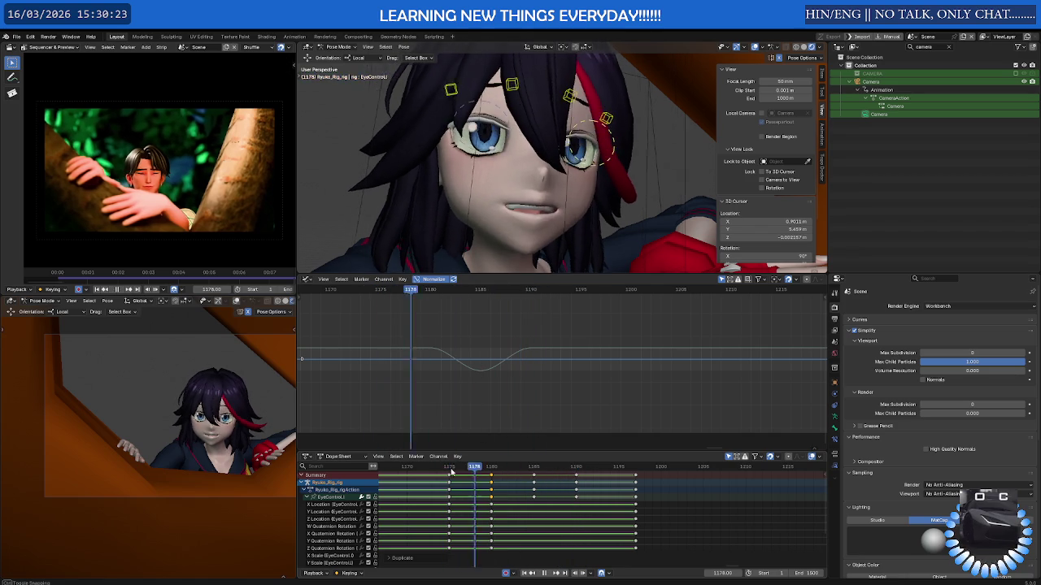
{"action": "key", "text": "space"}
{"action": "left_click", "coordinate": [490, 470]}
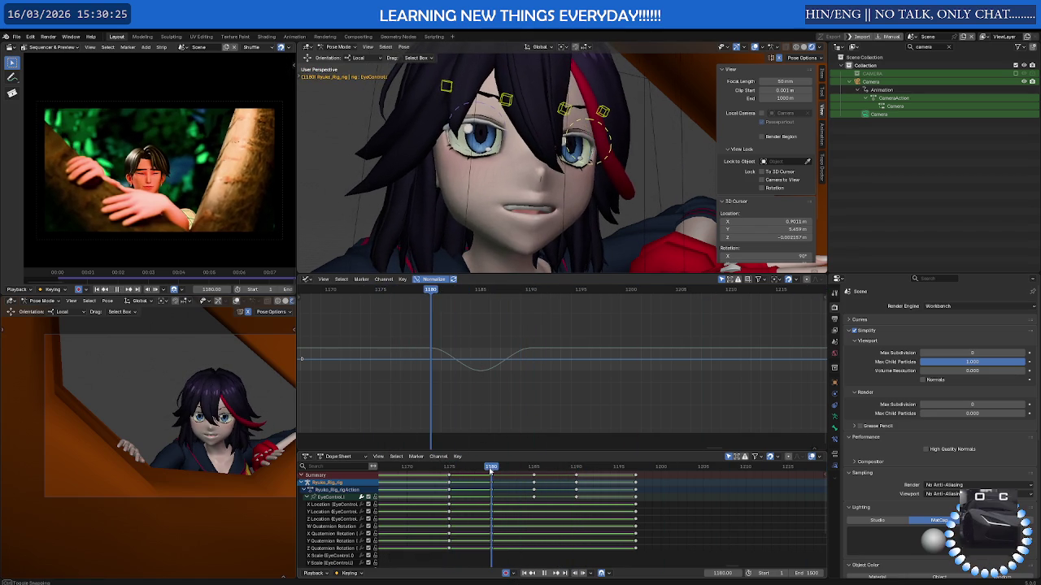
{"action": "scroll", "coordinate": [490, 469], "scroll_direction": "down", "scroll_amount": 2}
{"action": "scroll", "coordinate": [526, 196], "scroll_direction": "up", "scroll_amount": 1}
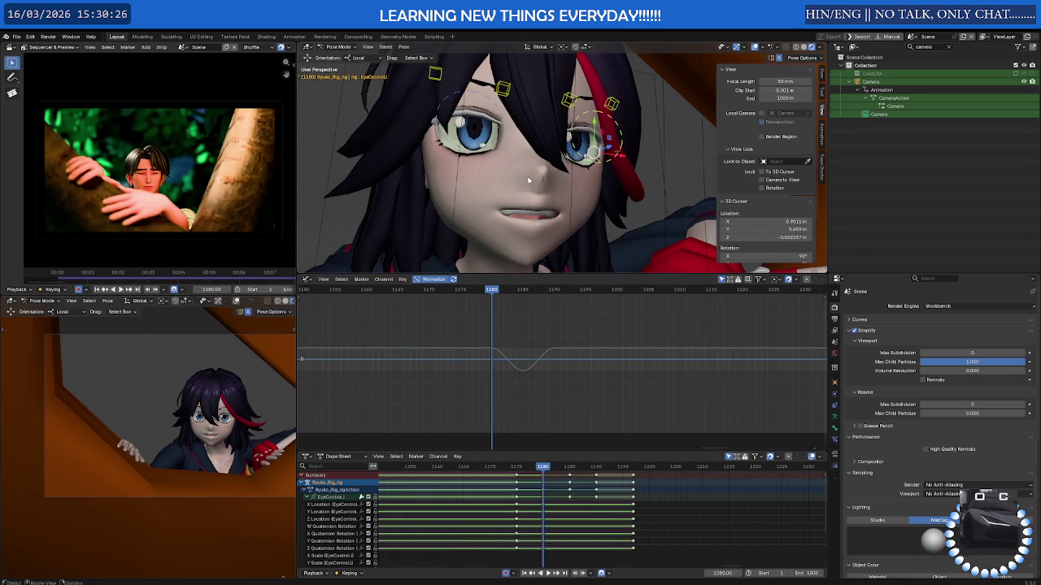
{"action": "scroll", "coordinate": [506, 112], "scroll_direction": "down", "scroll_amount": 4}
- Select the eyebrow controls and move the later eyebrow and eye keyframes five frames later
{"action": "scroll", "coordinate": [505, 112], "scroll_direction": "down", "scroll_amount": 3}
{"action": "left_click", "coordinate": [512, 114], "text": "shift"}
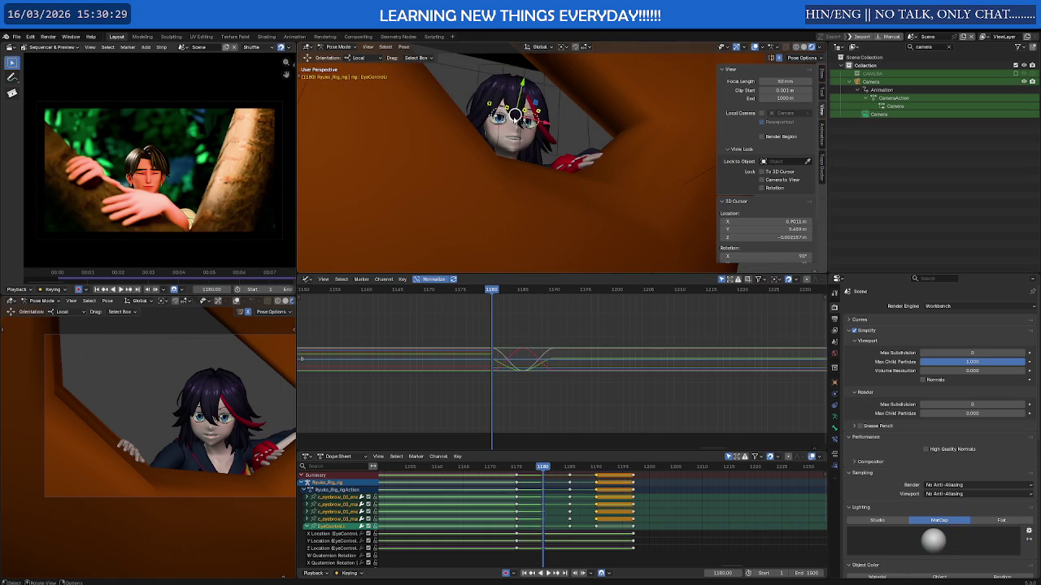
{"action": "scroll", "coordinate": [626, 510], "scroll_direction": "down", "scroll_amount": 2}
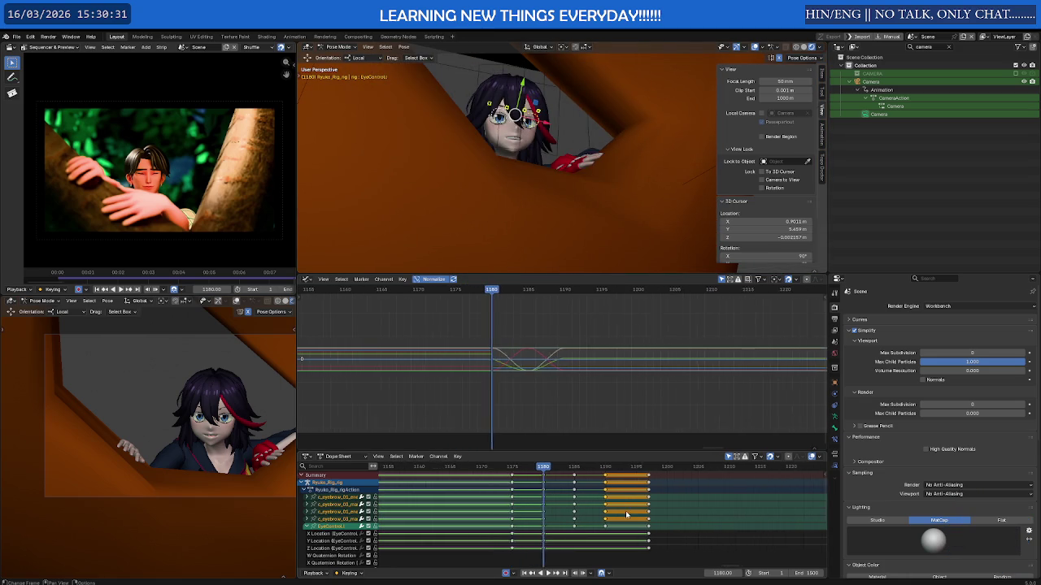
{"action": "left_click_drag", "start_coordinate": [654, 478], "coordinate": [569, 552]}
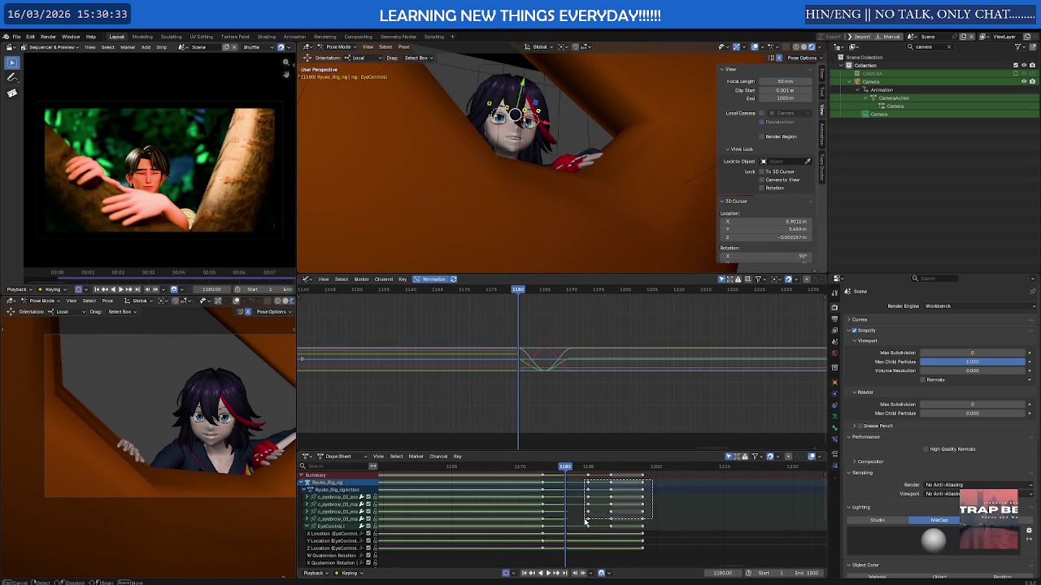
{"action": "key", "text": "g"}
{"action": "left_click", "coordinate": [601, 518]}
{"action": "left_click_drag", "start_coordinate": [685, 487], "coordinate": [618, 517]}
{"action": "key", "text": "g"}
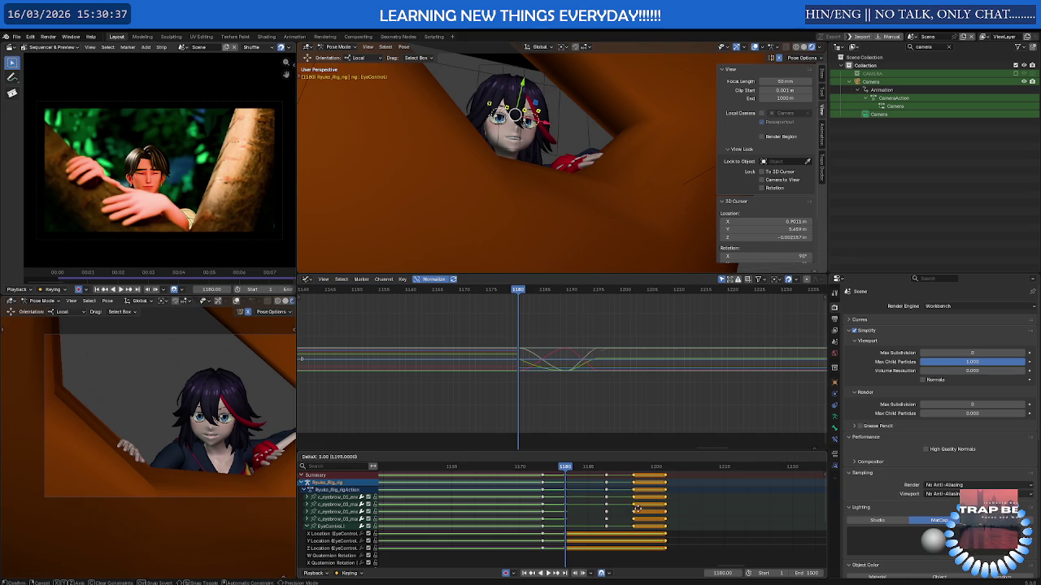
{"action": "left_click", "coordinate": [651, 502]}
- Play back the retimed animation from around frames 1172 and 1180
{"action": "key", "text": "space"}
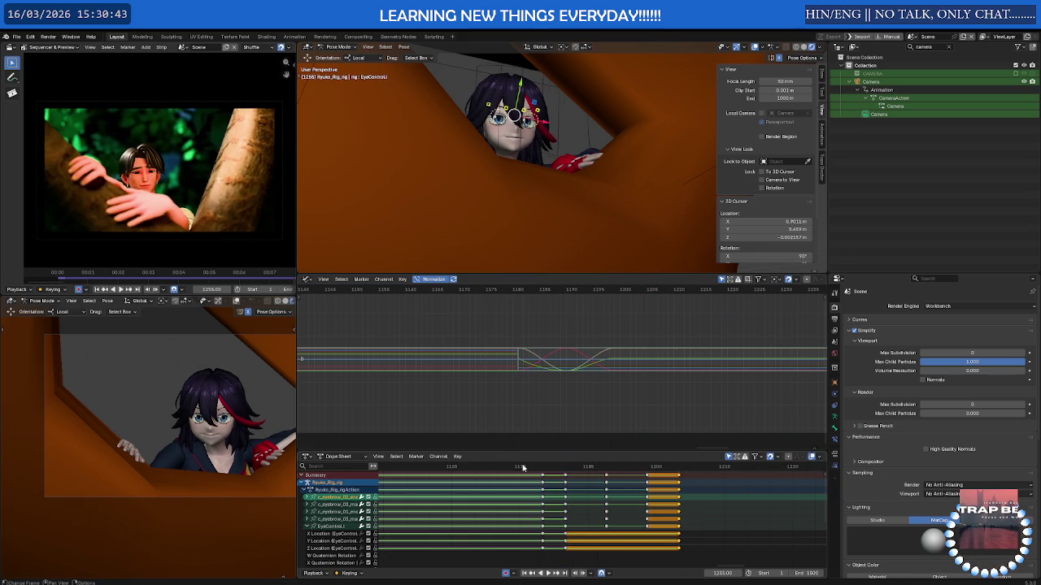
{"action": "left_click", "coordinate": [522, 467]}
{"action": "key", "text": "space"}
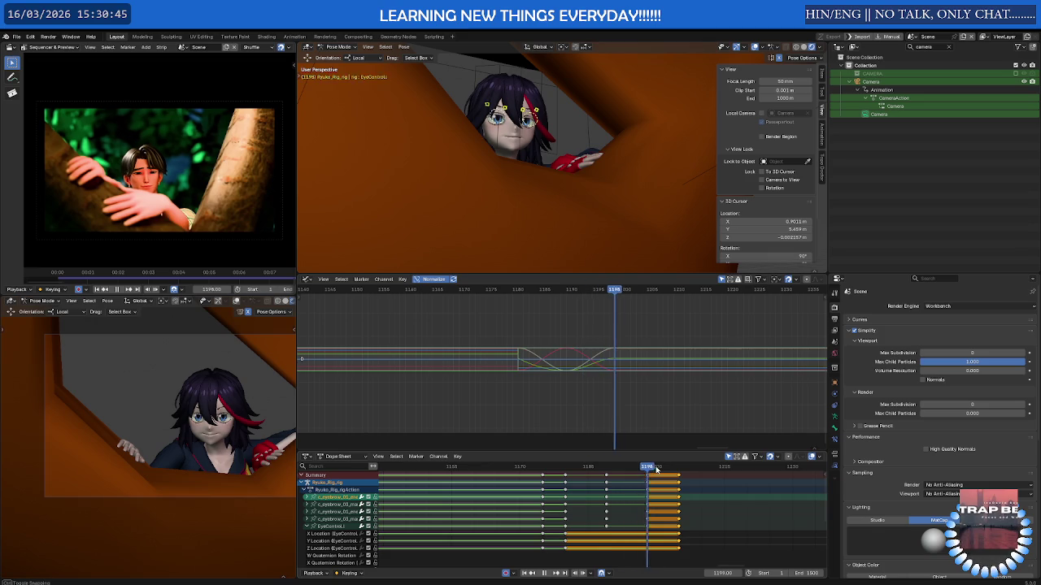
{"action": "left_click", "coordinate": [528, 468]}
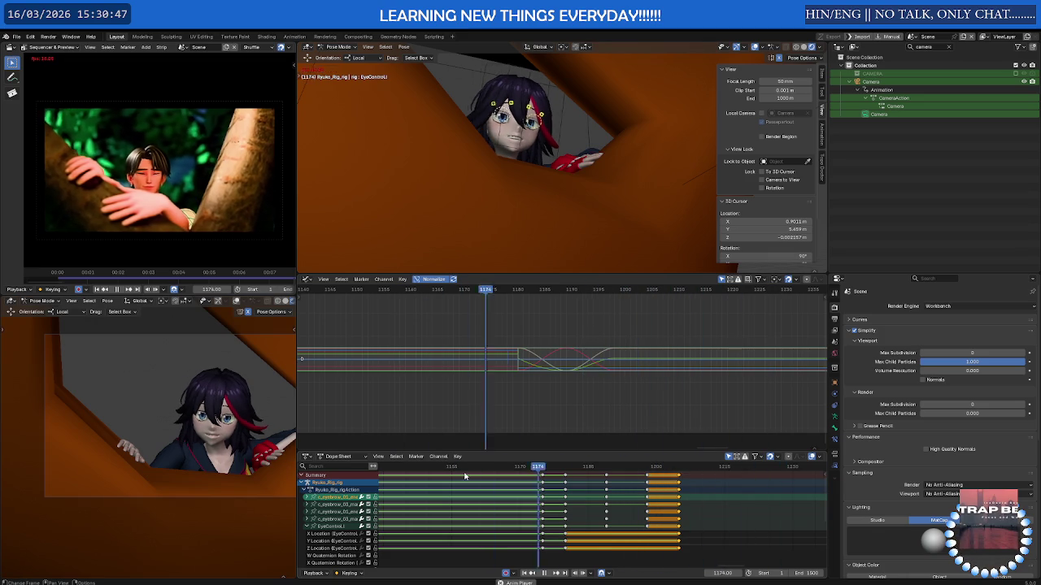
{"action": "key", "text": "space"}
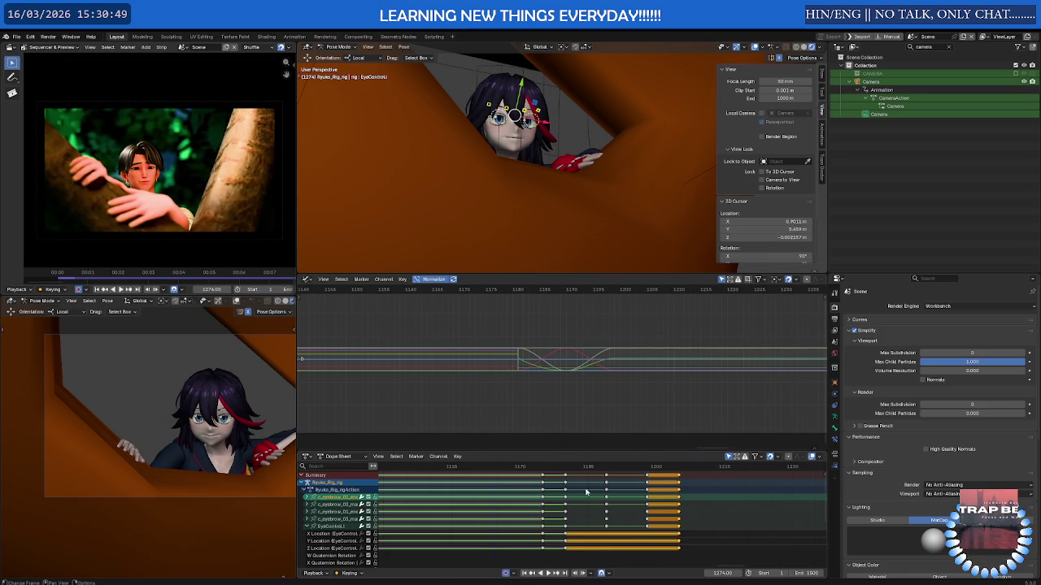
{"action": "middle_click_drag", "start_coordinate": [583, 490], "coordinate": [496, 496]}
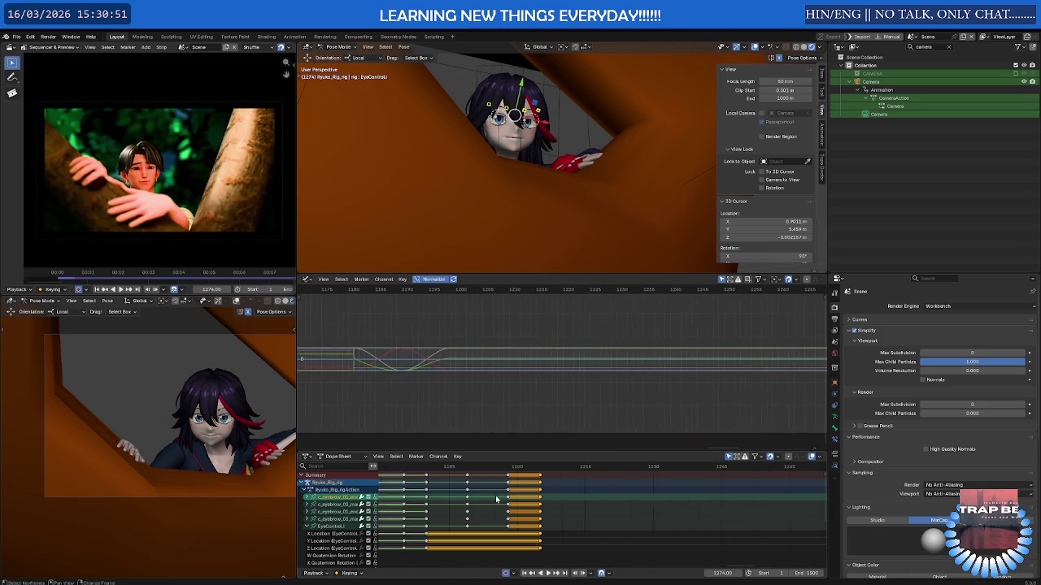
{"action": "scroll", "coordinate": [482, 487], "scroll_direction": "up", "scroll_amount": 6}
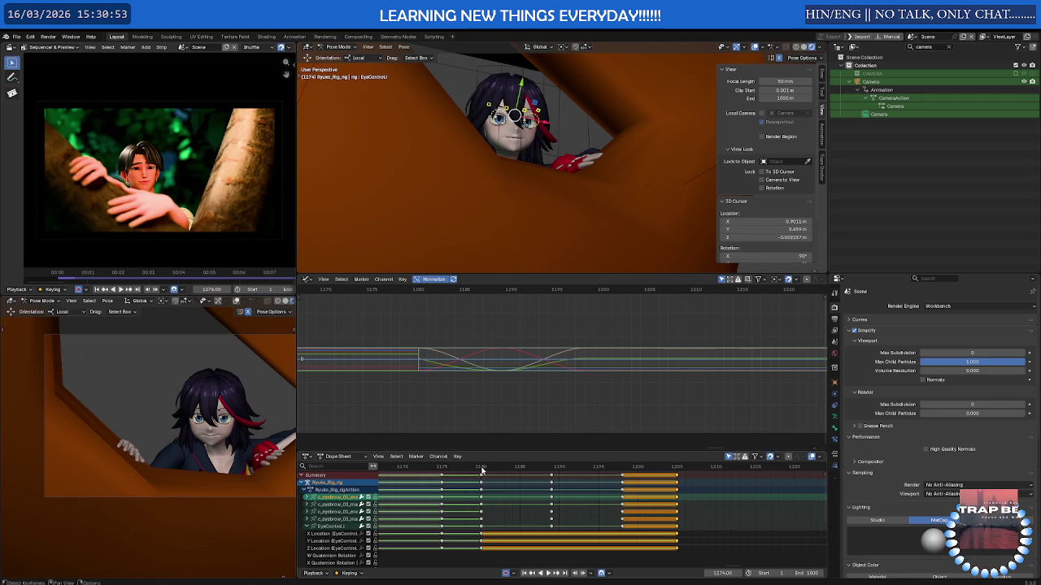
{"action": "left_click", "coordinate": [482, 469]}
{"action": "key", "text": "space"}
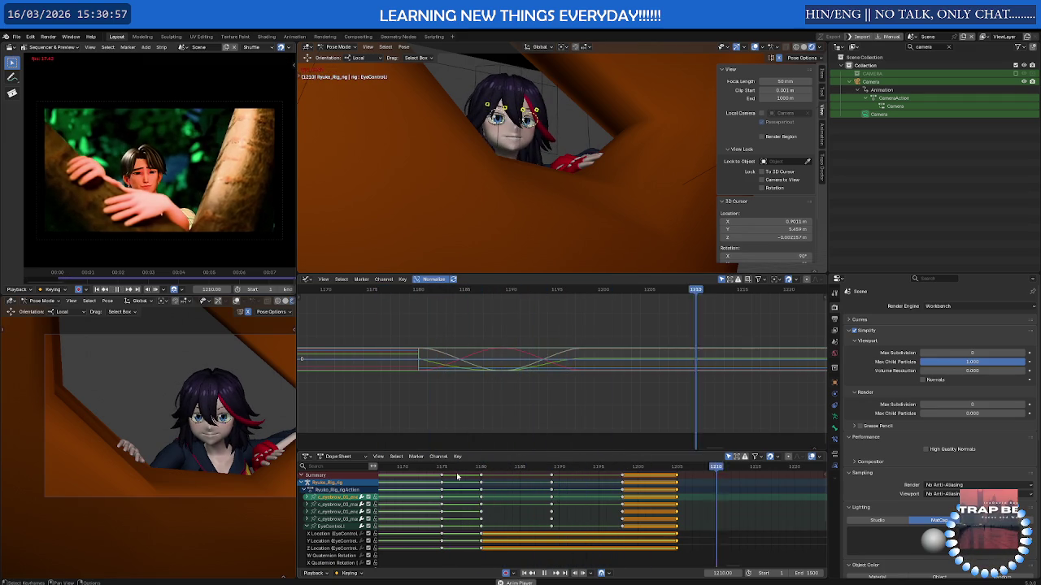
{"action": "key", "text": "space"}
- Review frames 1186–1205 again, stop at frame 1205, and select the left end eyebrow control
{"action": "left_click_drag", "start_coordinate": [458, 470], "coordinate": [582, 470]}
{"action": "scroll", "coordinate": [563, 371], "scroll_direction": "up", "scroll_amount": 2}
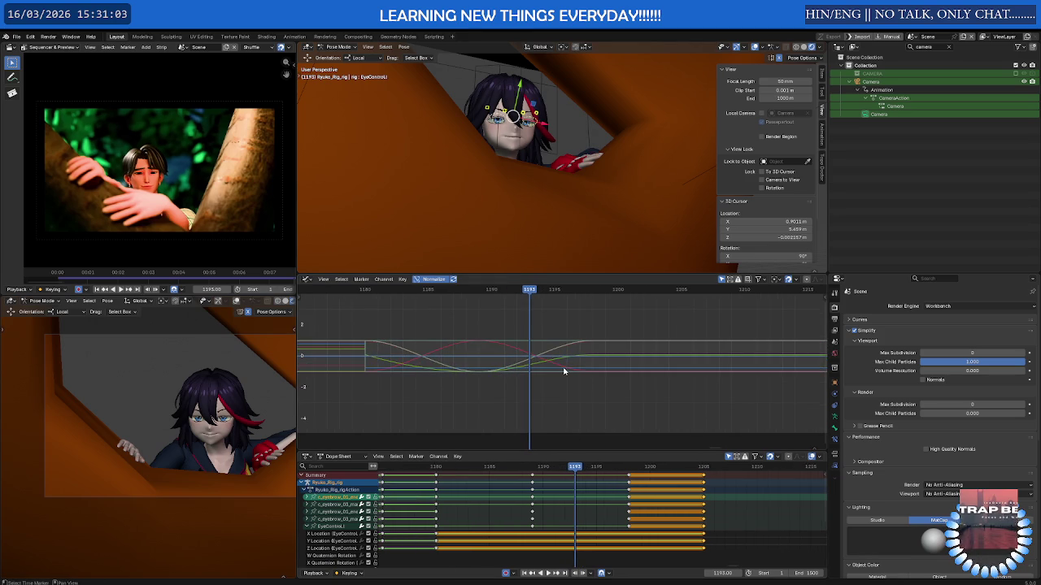
{"action": "scroll", "coordinate": [564, 371], "scroll_direction": "up", "scroll_amount": 1}
{"action": "scroll", "coordinate": [563, 371], "scroll_direction": "down", "scroll_amount": 1}
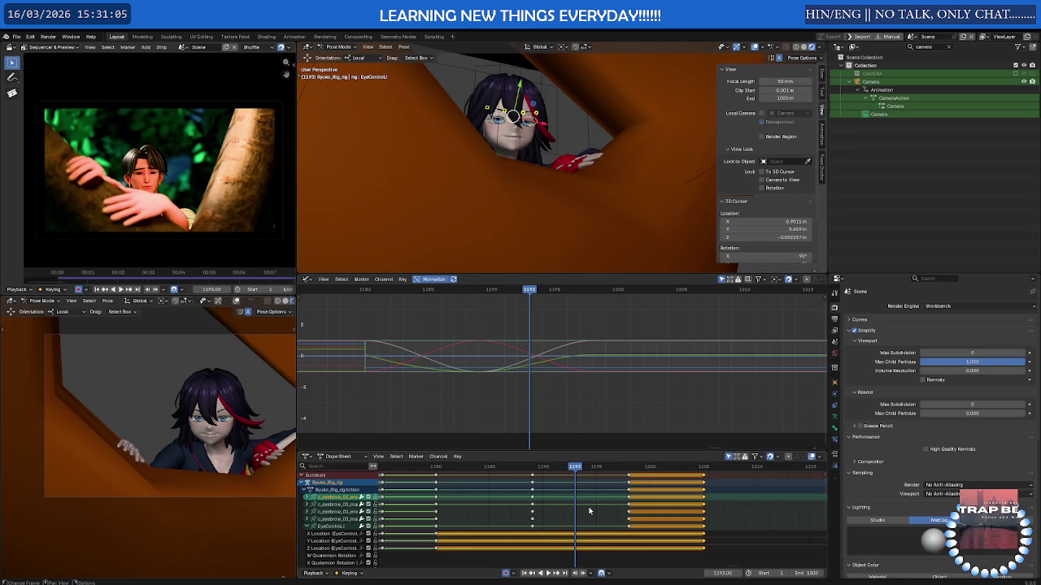
{"action": "scroll", "coordinate": [589, 510], "scroll_direction": "down", "scroll_amount": 2}
{"action": "scroll", "coordinate": [589, 510], "scroll_direction": "down", "scroll_amount": 1}
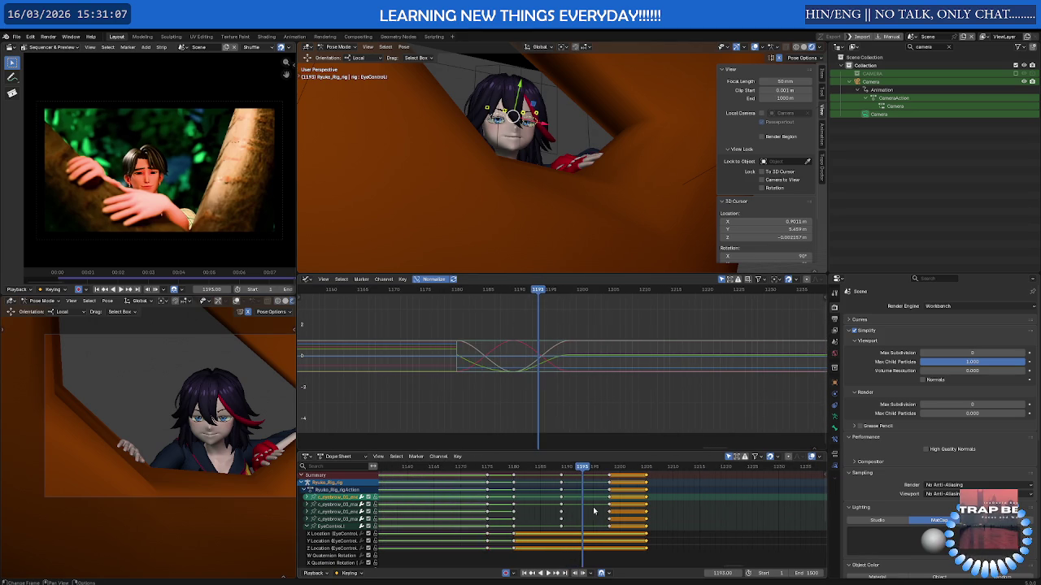
{"action": "scroll", "coordinate": [512, 517], "scroll_direction": "down", "scroll_amount": 2}
{"action": "key", "text": "space"}
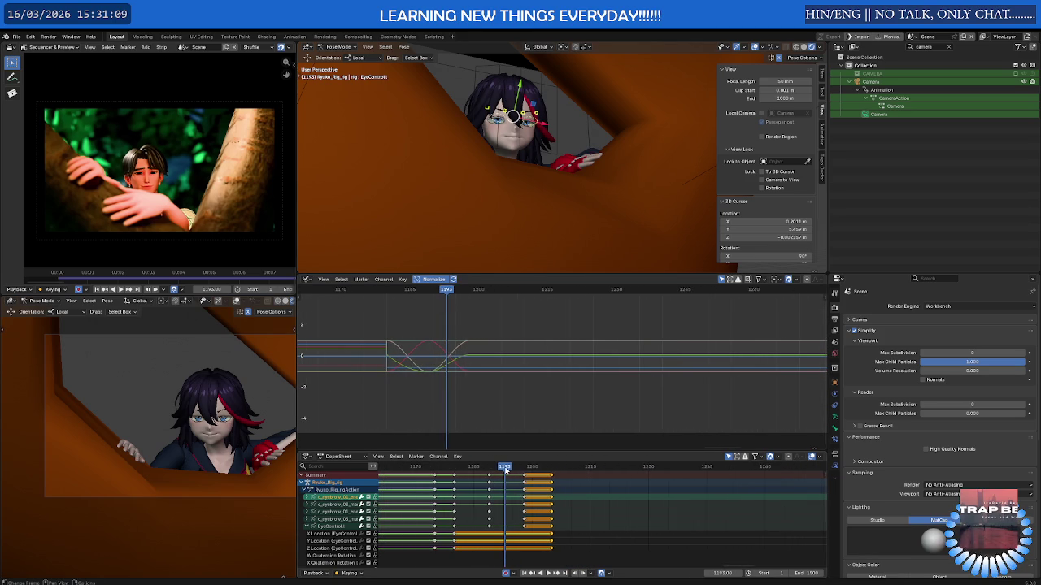
{"action": "mouse_move", "coordinate": [726, 470]}
{"action": "left_mouse_down"}
{"action": "mouse_move", "coordinate": [528, 488]}
{"action": "mouse_move", "coordinate": [534, 495]}
{"action": "left_mouse_up"}
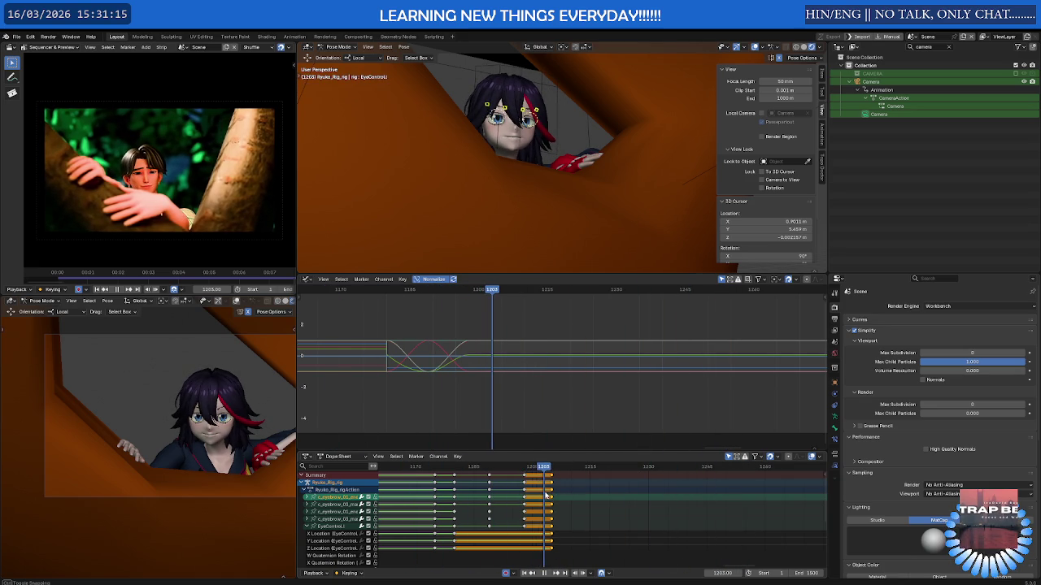
{"action": "key", "text": "space"}
{"action": "scroll", "coordinate": [626, 165], "scroll_direction": "up", "scroll_amount": 4}
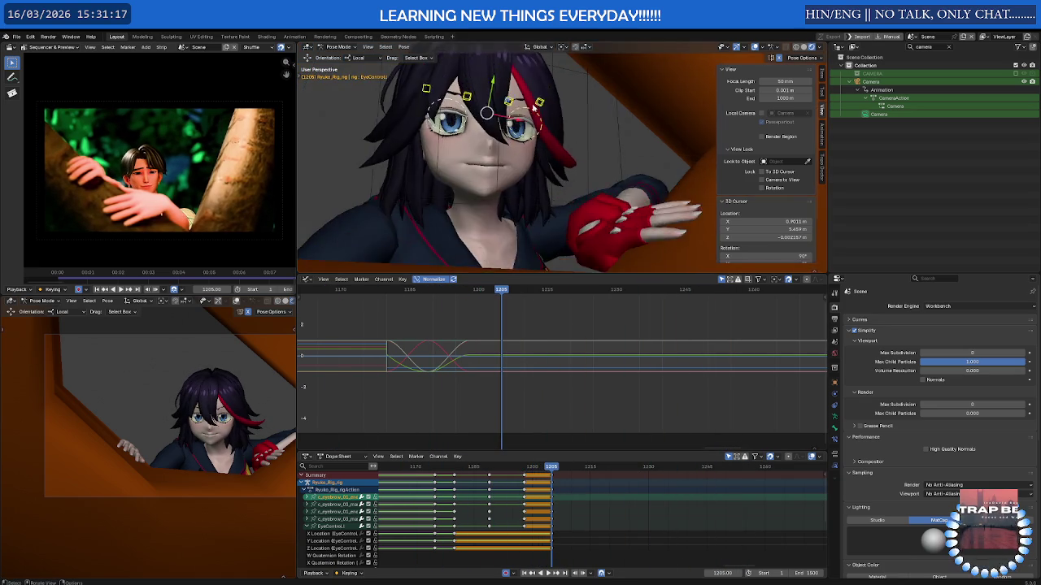
{"action": "scroll", "coordinate": [627, 164], "scroll_direction": "up", "scroll_amount": 2}
{"action": "scroll", "coordinate": [626, 165], "scroll_direction": "up", "scroll_amount": 2}
{"action": "left_click", "coordinate": [569, 131]}
- Raise the left eyebrow's end control along its local Y axis at frame 1205
{"action": "left_click", "coordinate": [553, 129]}
{"action": "key", "text": "g"}
{"action": "key", "text": "y"}
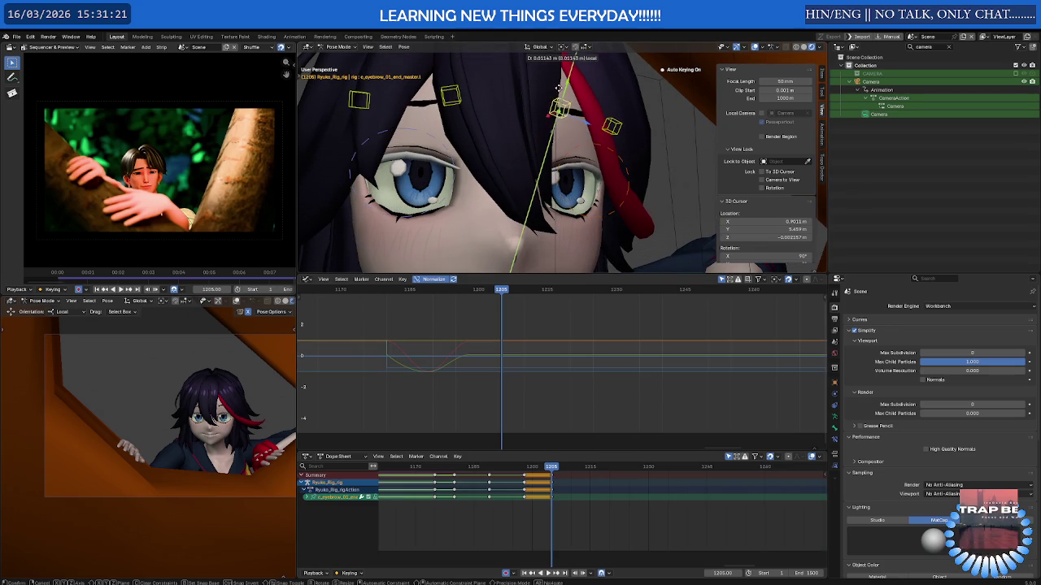
{"action": "left_click", "coordinate": [558, 85]}
{"action": "middle_click_drag", "start_coordinate": [558, 85], "coordinate": [625, 107]}
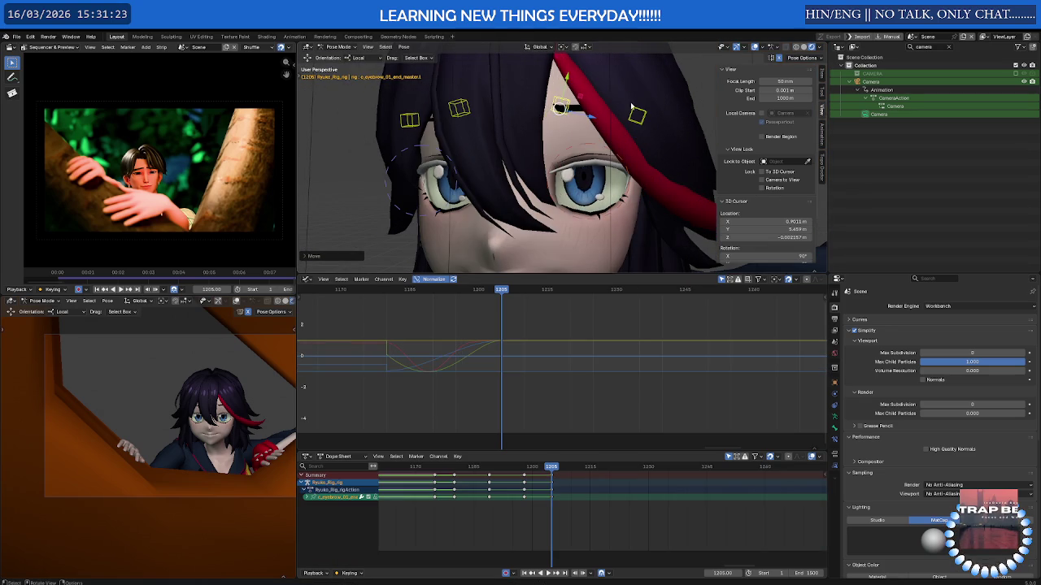
- Reposition the left eyebrow master control to finish the new eyebrow pose
{"action": "left_click", "coordinate": [643, 116]}
{"action": "key", "text": "g"}
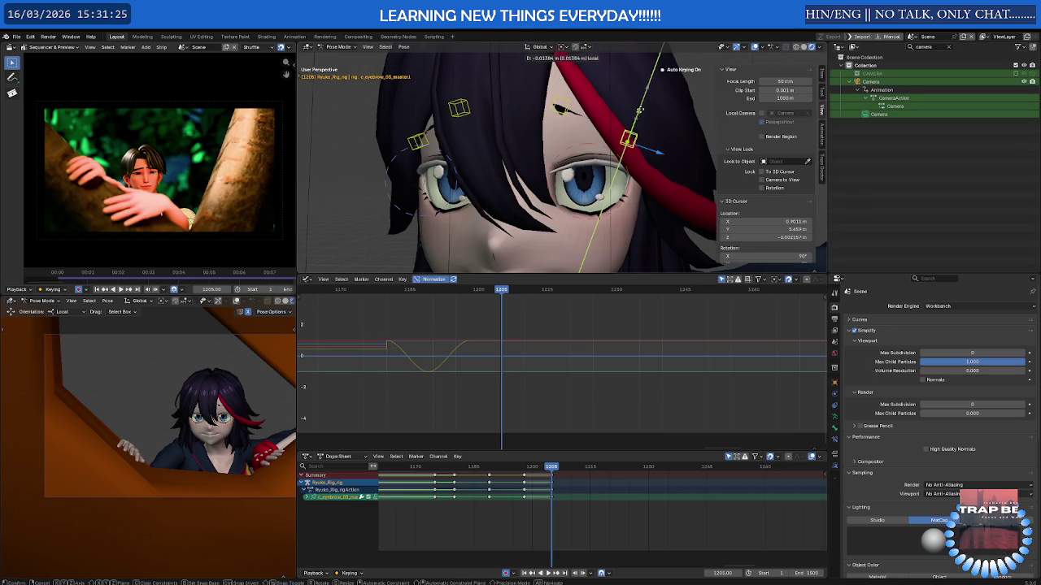
{"action": "left_click", "coordinate": [648, 114]}
{"action": "mouse_move", "coordinate": [648, 113]}
{"action": "middle_mouse_down"}
{"action": "mouse_move", "coordinate": [645, 163]}
{"action": "mouse_move", "coordinate": [642, 148]}
{"action": "mouse_move", "coordinate": [680, 92]}
{"action": "mouse_move", "coordinate": [688, 97]}
{"action": "mouse_move", "coordinate": [659, 130]}
{"action": "middle_mouse_up"}
{"action": "key", "text": "g"}
{"action": "left_click", "coordinate": [648, 151]}
{"action": "key", "text": "g"}
{"action": "left_click", "coordinate": [646, 128]}
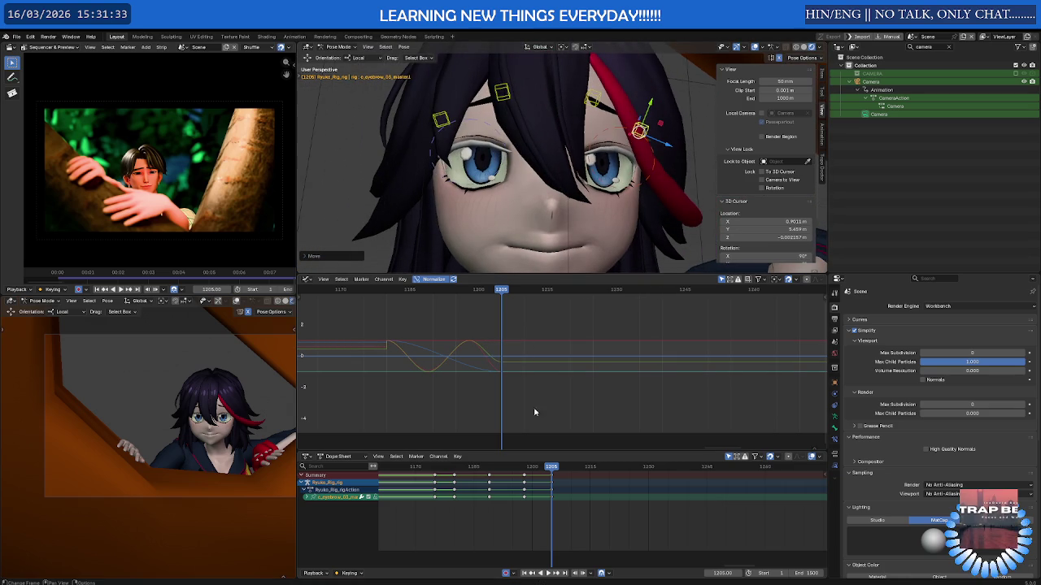
- Play the animation past frame 1240 to review the eyebrow movement
{"action": "key", "text": "space"}
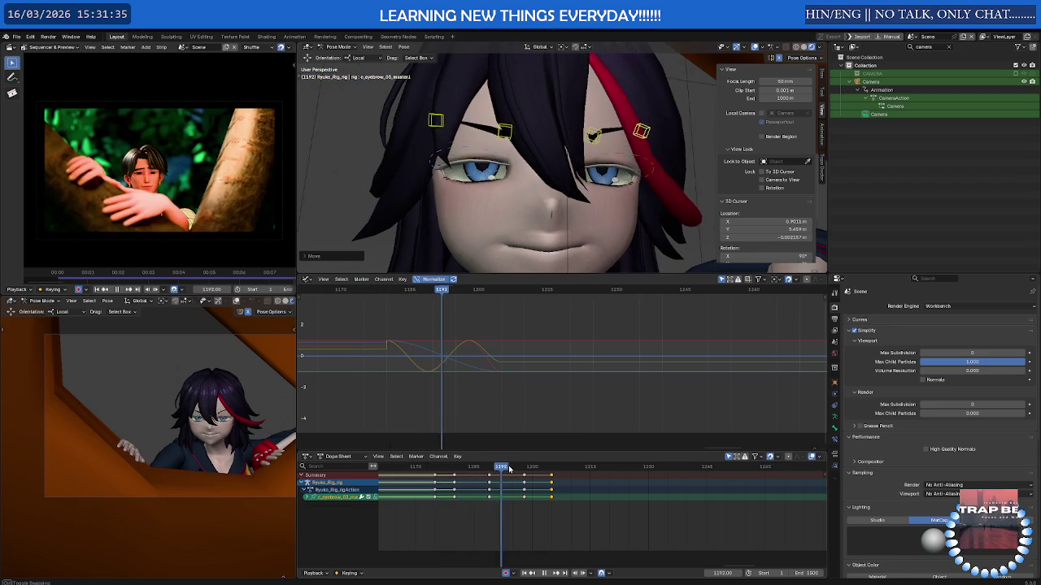
{"action": "left_click_drag", "start_coordinate": [546, 467], "coordinate": [692, 463]}
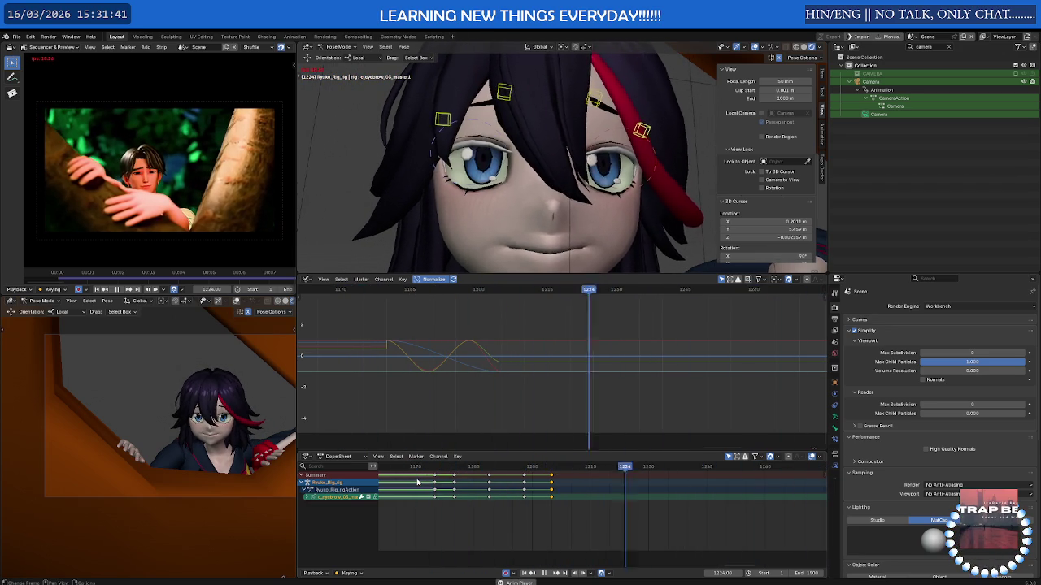
{"action": "key", "text": "space"}
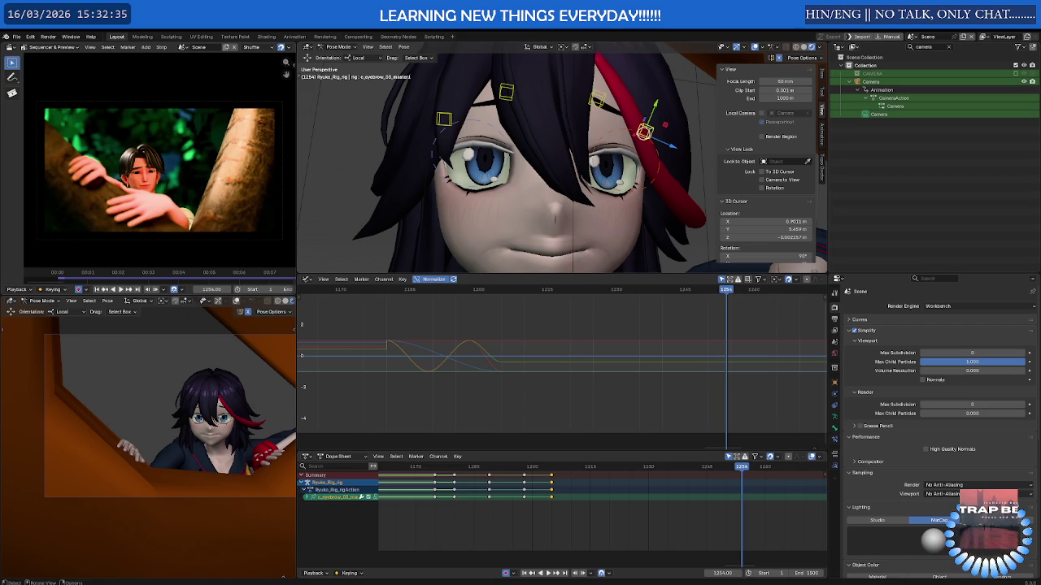
{"action": "scroll", "coordinate": [639, 415], "scroll_direction": "down", "scroll_amount": 2}
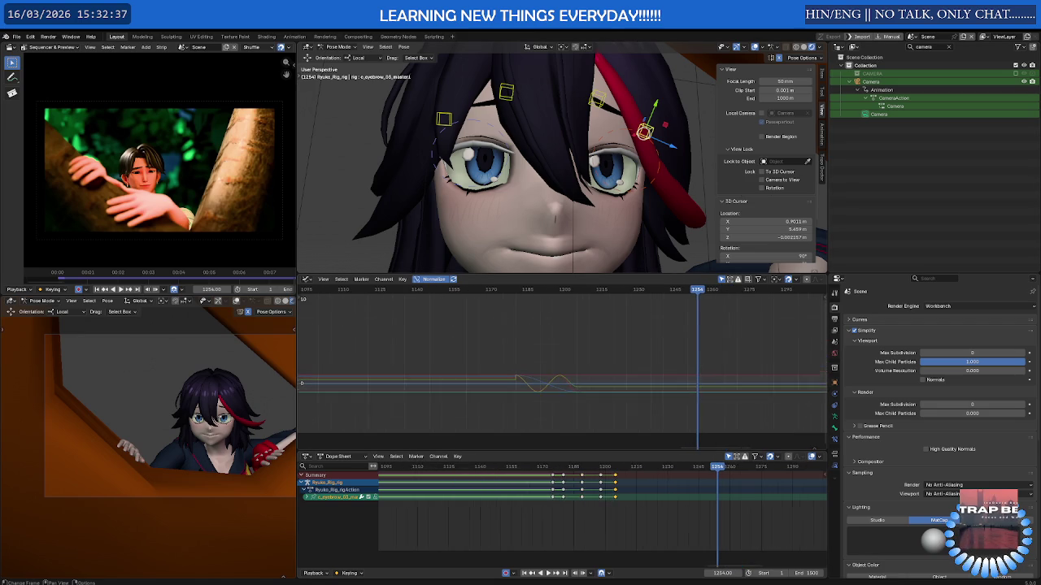
- Zoom out the Graph Editor and Dope Sheet and scrub to frame 1359
{"action": "scroll", "coordinate": [639, 415], "scroll_direction": "down", "scroll_amount": 1}
{"action": "scroll", "coordinate": [639, 415], "scroll_direction": "down", "scroll_amount": 1}
{"action": "middle_click_drag", "start_coordinate": [683, 504], "coordinate": [579, 504]}
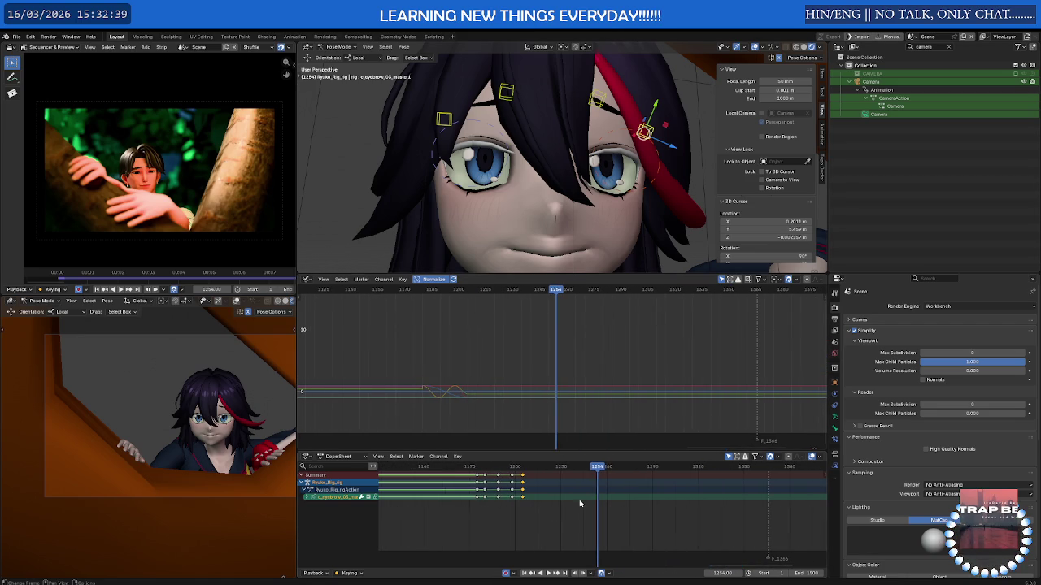
{"action": "mouse_move", "coordinate": [599, 468]}
{"action": "left_mouse_down"}
{"action": "mouse_move", "coordinate": [809, 478]}
{"action": "mouse_move", "coordinate": [580, 492]}
{"action": "mouse_move", "coordinate": [756, 490]}
{"action": "mouse_move", "coordinate": [584, 506]}
{"action": "mouse_move", "coordinate": [769, 493]}
{"action": "mouse_move", "coordinate": [701, 493]}
{"action": "mouse_move", "coordinate": [734, 504]}
{"action": "mouse_move", "coordinate": [682, 516]}
{"action": "mouse_move", "coordinate": [757, 501]}
{"action": "left_mouse_up"}
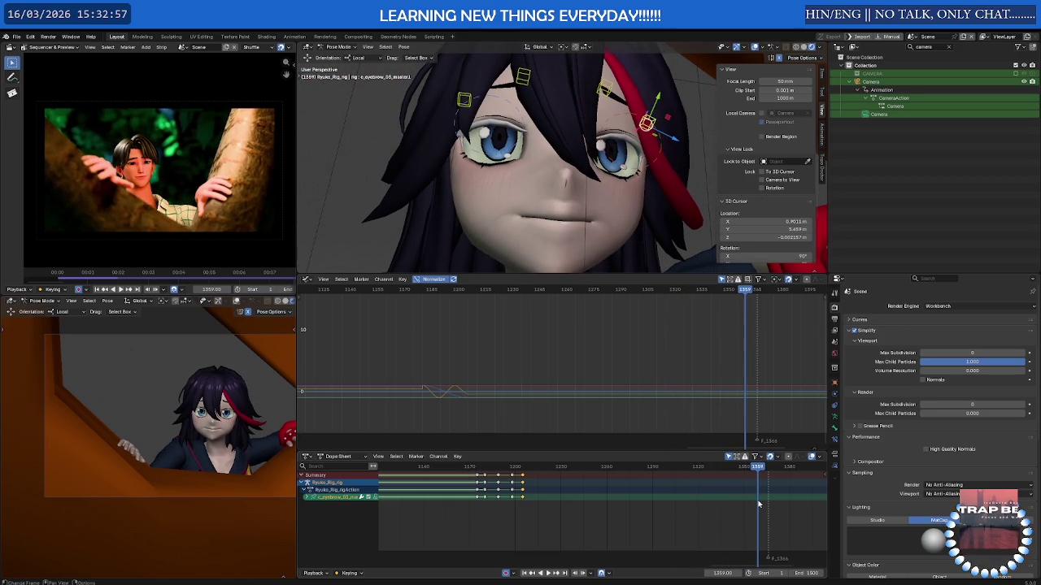
- Frame the viewport close on the red-gloved left hand and enlarge the properties area
{"action": "scroll", "coordinate": [748, 488], "scroll_direction": "down", "scroll_amount": 3}
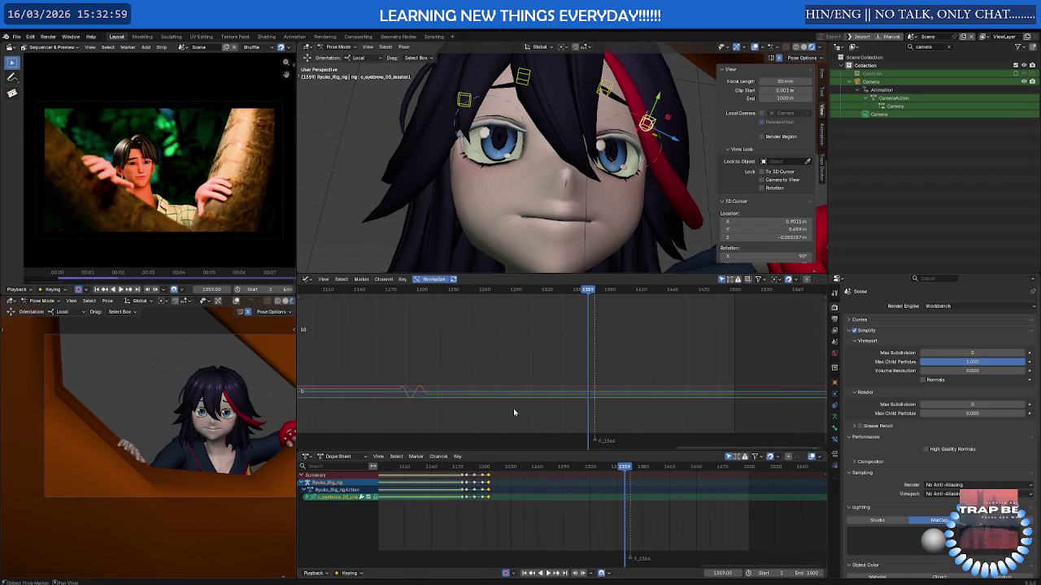
{"action": "scroll", "coordinate": [554, 178], "scroll_direction": "down", "scroll_amount": 2}
{"action": "scroll", "coordinate": [555, 177], "scroll_direction": "down", "scroll_amount": 1}
{"action": "mouse_move", "coordinate": [554, 177]}
{"action": "middle_mouse_down"}
{"action": "mouse_move", "coordinate": [536, 187]}
{"action": "mouse_move", "coordinate": [569, 211]}
{"action": "mouse_move", "coordinate": [749, 269]}
{"action": "middle_mouse_up"}
{"action": "scroll", "coordinate": [533, 191], "scroll_direction": "up", "scroll_amount": 2}
{"action": "scroll", "coordinate": [527, 195], "scroll_direction": "up", "scroll_amount": 2}
{"action": "left_click_drag", "start_coordinate": [838, 274], "coordinate": [838, 219]}
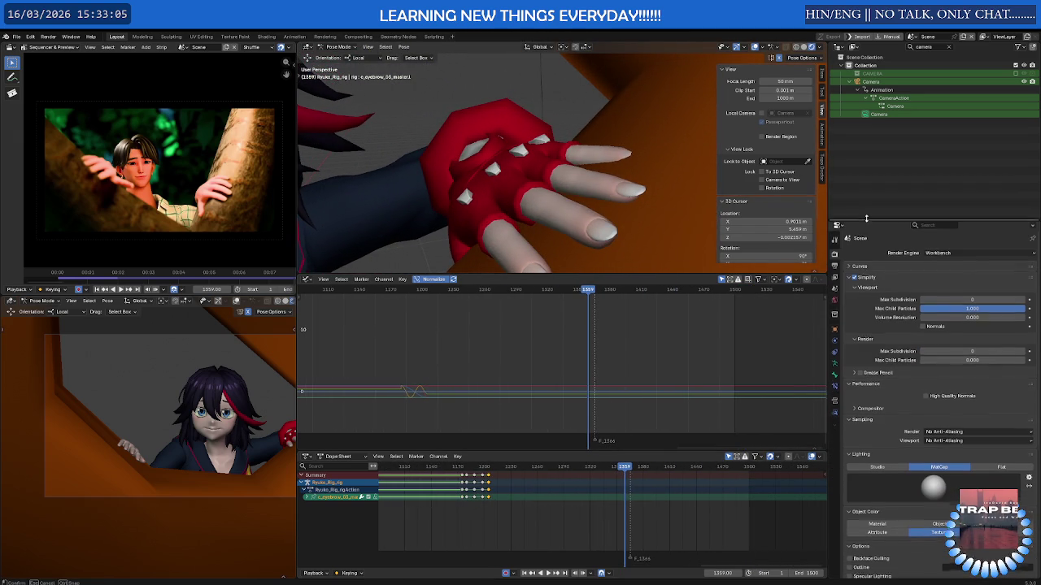
- Show the Main bone collection, select c_hand_ik.L, and scrub to frame 1322
{"action": "left_click", "coordinate": [836, 361]}
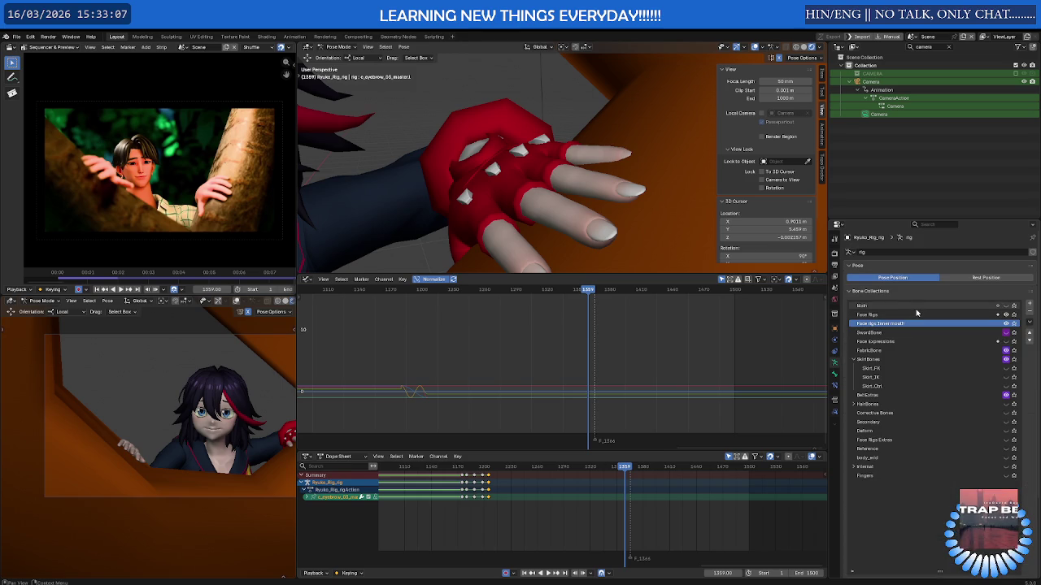
{"action": "left_click", "coordinate": [1006, 306]}
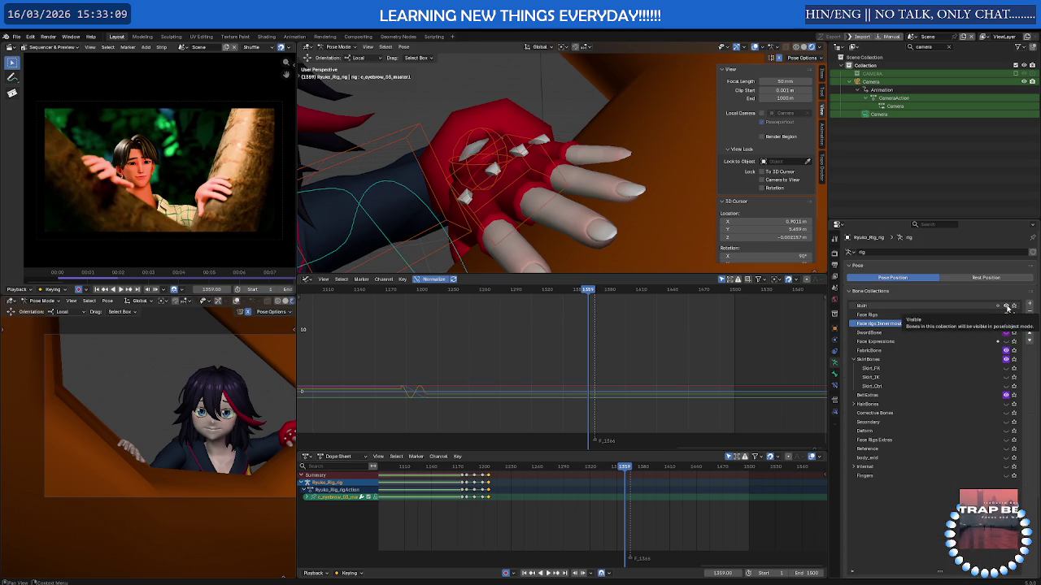
{"action": "left_click", "coordinate": [529, 150]}
{"action": "scroll", "coordinate": [589, 488], "scroll_direction": "up", "scroll_amount": 3}
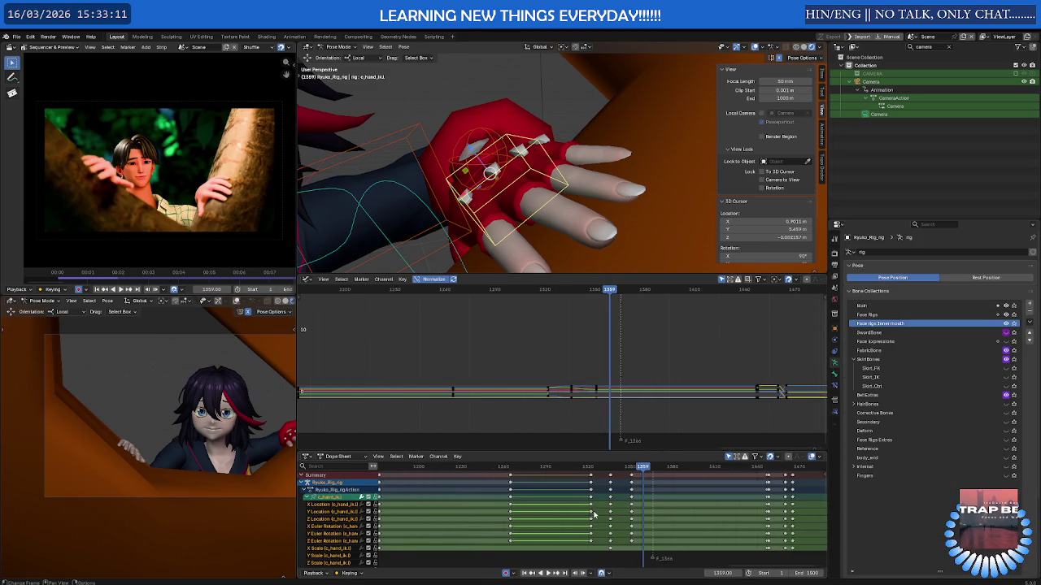
{"action": "left_click", "coordinate": [588, 470]}
{"action": "left_click_drag", "start_coordinate": [589, 473], "coordinate": [544, 483]}
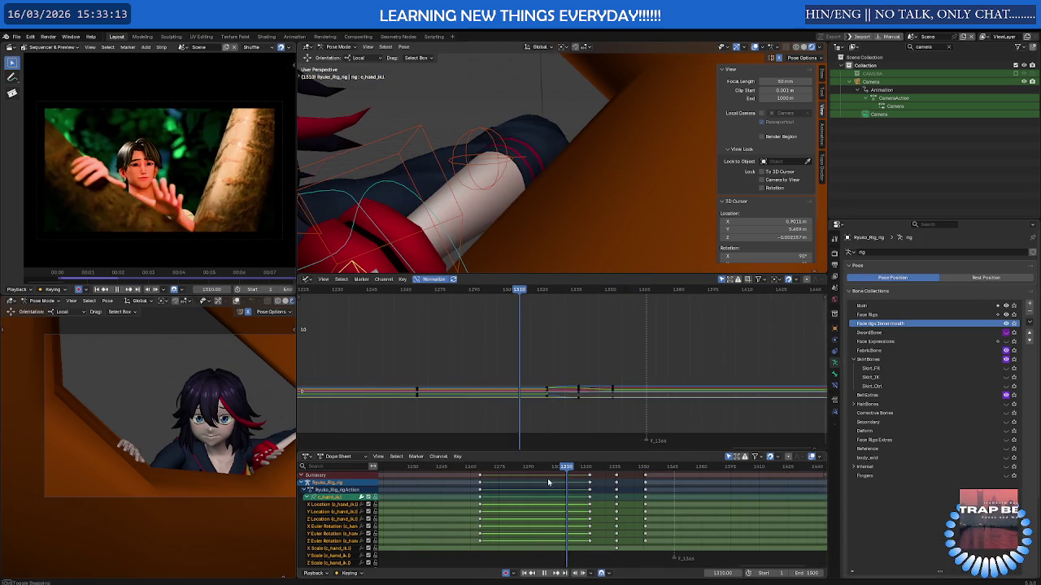
{"action": "mouse_move", "coordinate": [466, 484]}
{"action": "left_mouse_down"}
{"action": "mouse_move", "coordinate": [605, 483]}
{"action": "mouse_move", "coordinate": [591, 485]}
{"action": "left_mouse_up"}
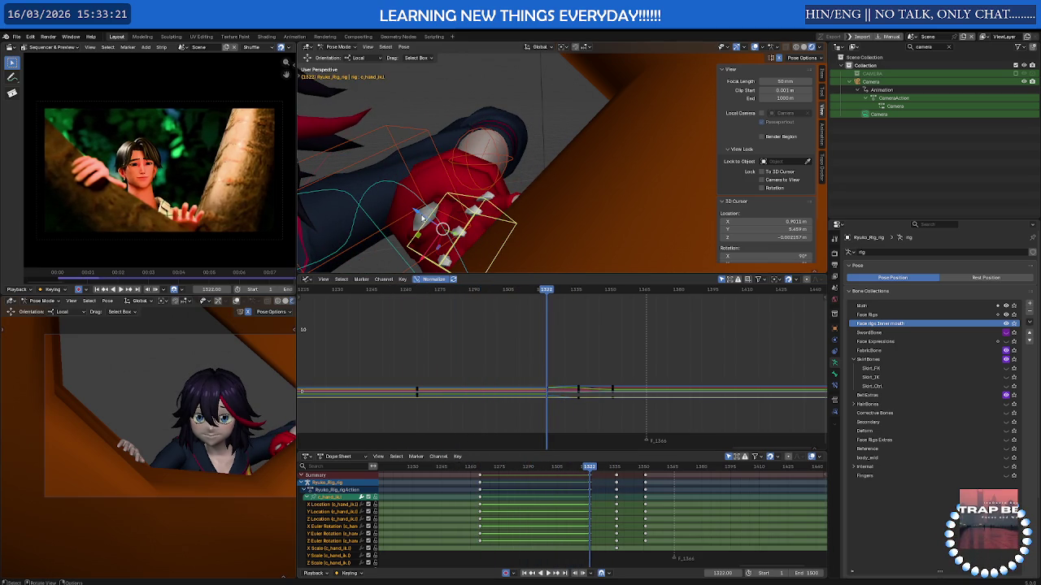
- Move the left hand IK control up and to the left at frame 1322
{"action": "left_click_drag", "start_coordinate": [590, 467], "coordinate": [551, 469]}
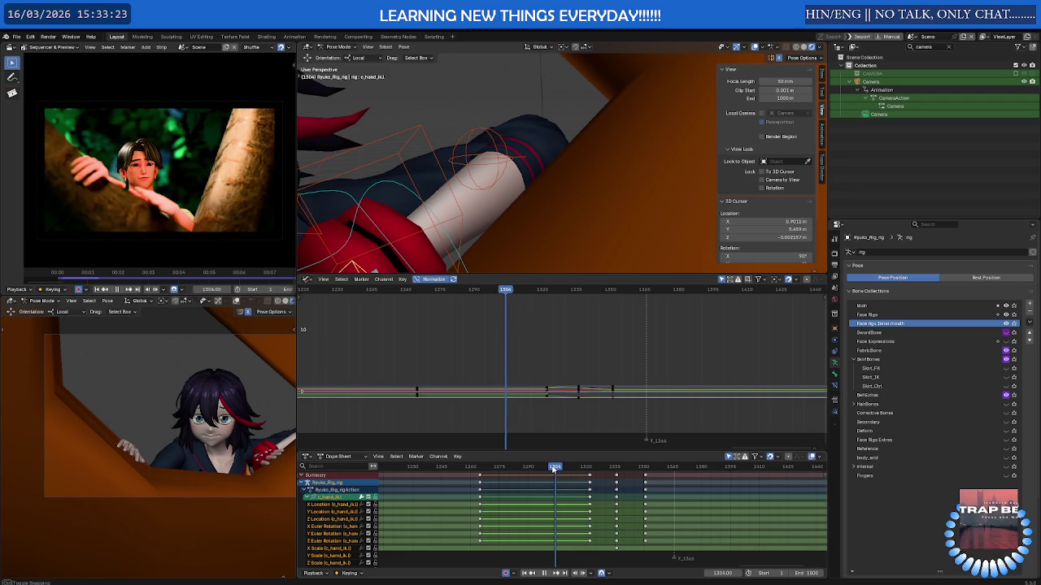
{"action": "key", "text": "i"}
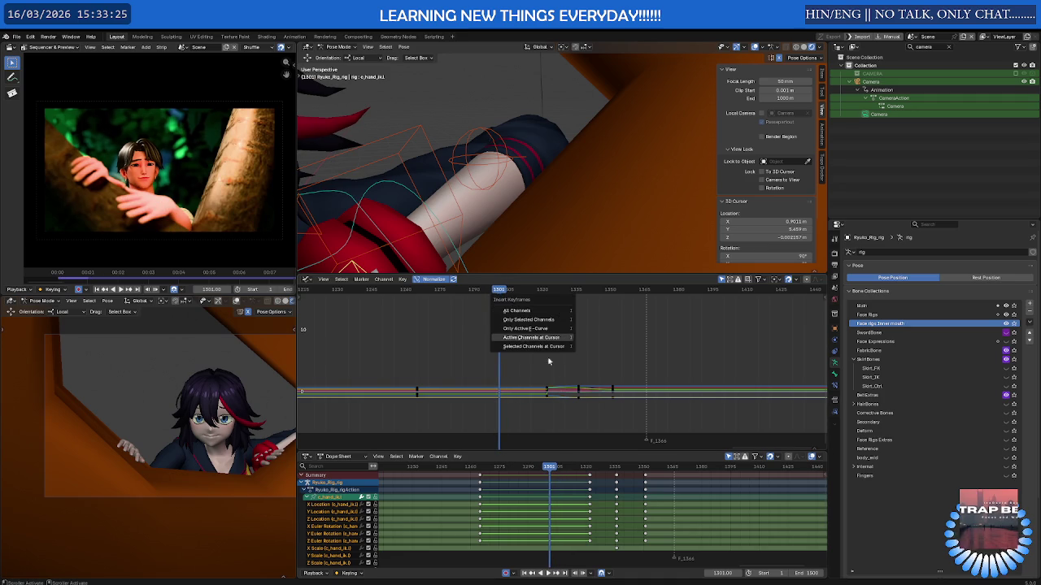
{"action": "key", "text": "bracketleft"}
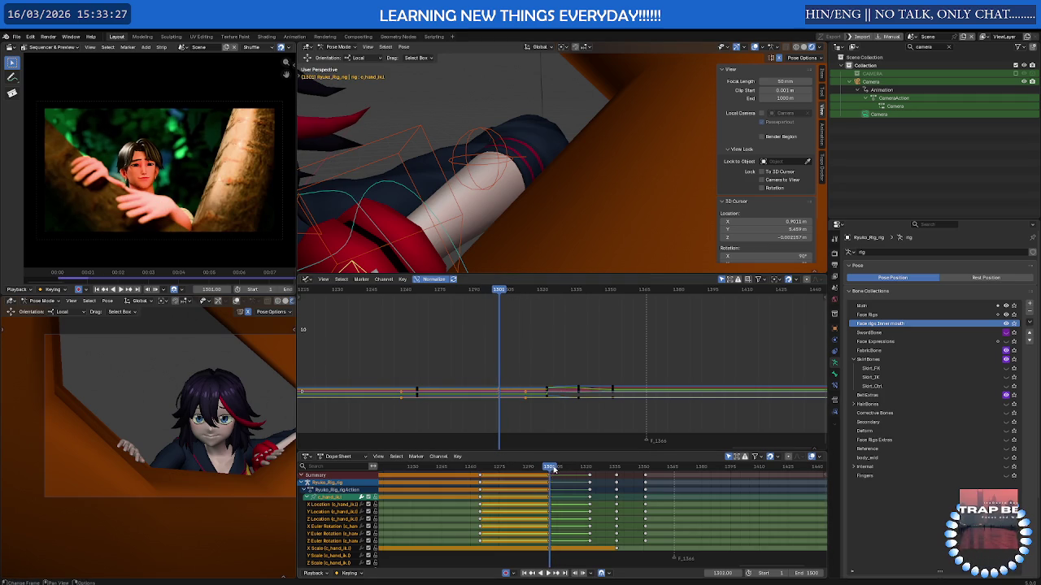
{"action": "left_click_drag", "start_coordinate": [551, 469], "coordinate": [590, 472]}
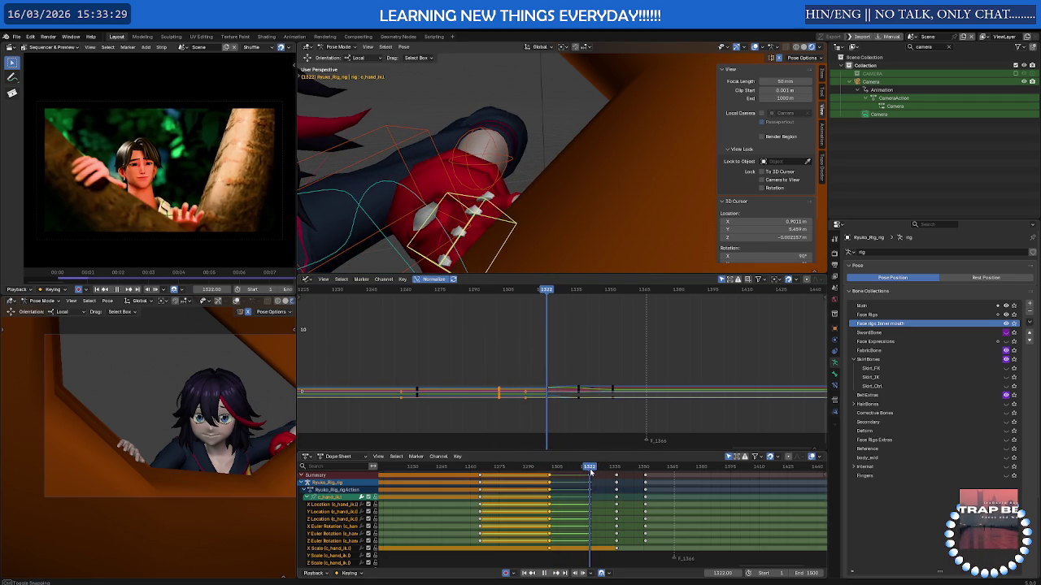
{"action": "left_click_drag", "start_coordinate": [454, 237], "coordinate": [395, 182]}
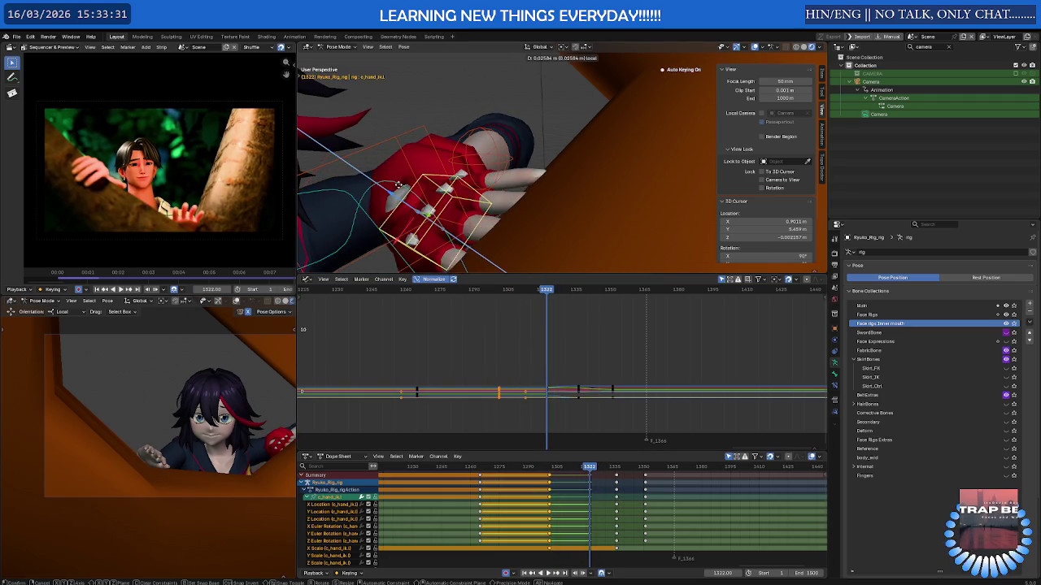
{"action": "key", "text": "ctrl+z"}
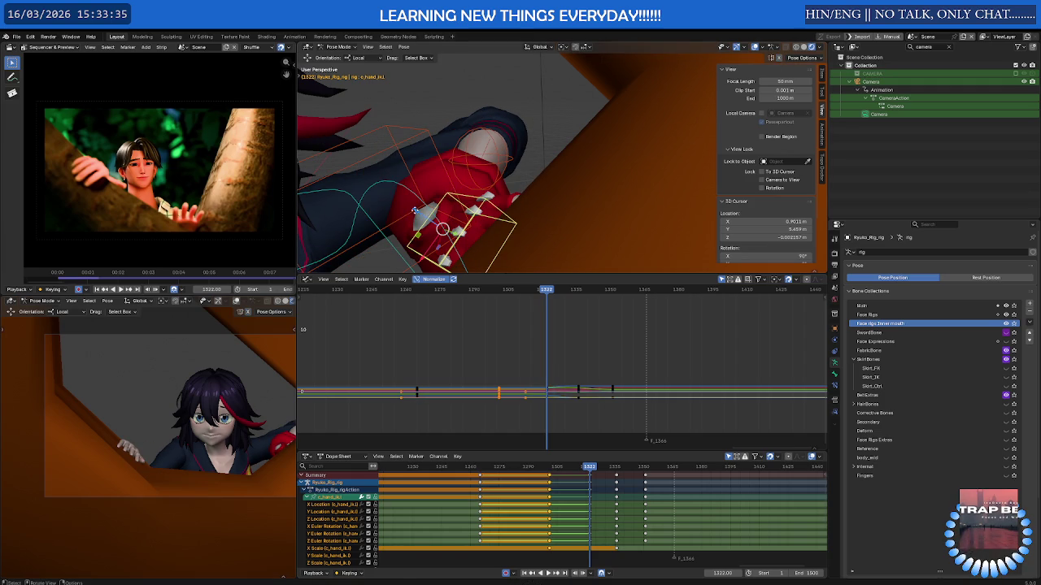
{"action": "left_click_drag", "start_coordinate": [416, 212], "coordinate": [425, 213]}
{"action": "middle_click_drag", "start_coordinate": [419, 209], "coordinate": [426, 212]}
- Rotate the hand about 15.75° on its local X axis, then advance to frame 1334
{"action": "key", "text": "shift+space"}
{"action": "key", "text": "Escape"}
{"action": "key", "text": "shift+space"}
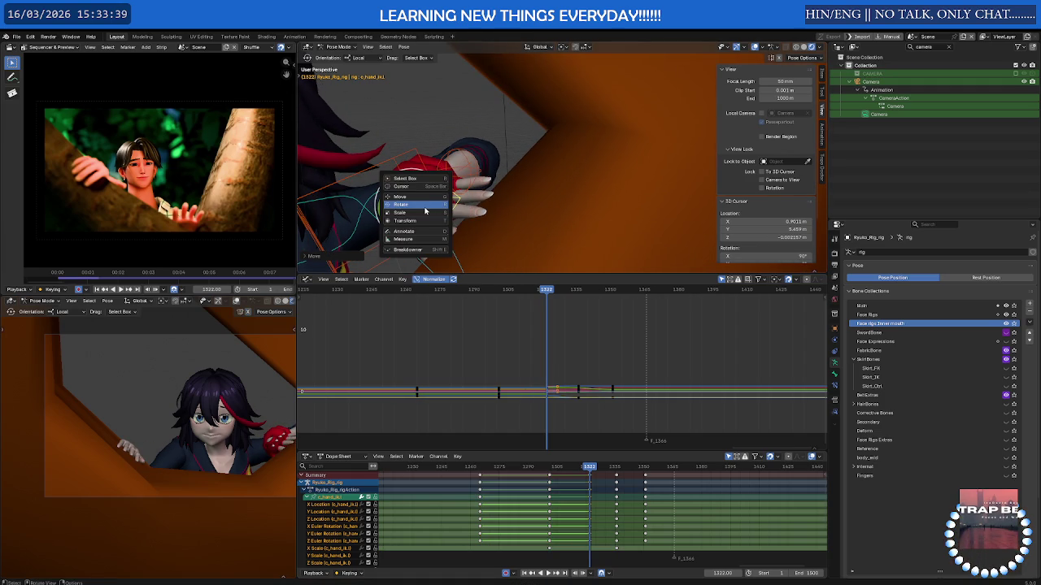
{"action": "left_click", "coordinate": [424, 204]}
{"action": "key", "text": "r"}
{"action": "key", "text": "x"}
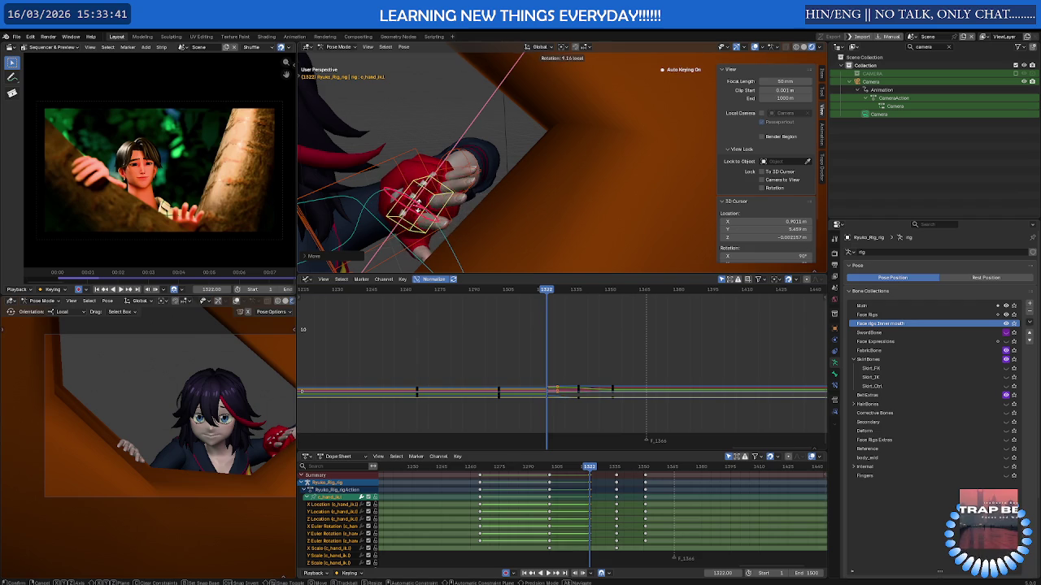
{"action": "left_click", "coordinate": [417, 208]}
{"action": "mouse_move", "coordinate": [588, 468]}
{"action": "left_mouse_down"}
{"action": "mouse_move", "coordinate": [635, 471]}
{"action": "mouse_move", "coordinate": [593, 476]}
{"action": "mouse_move", "coordinate": [617, 477]}
{"action": "left_mouse_up"}
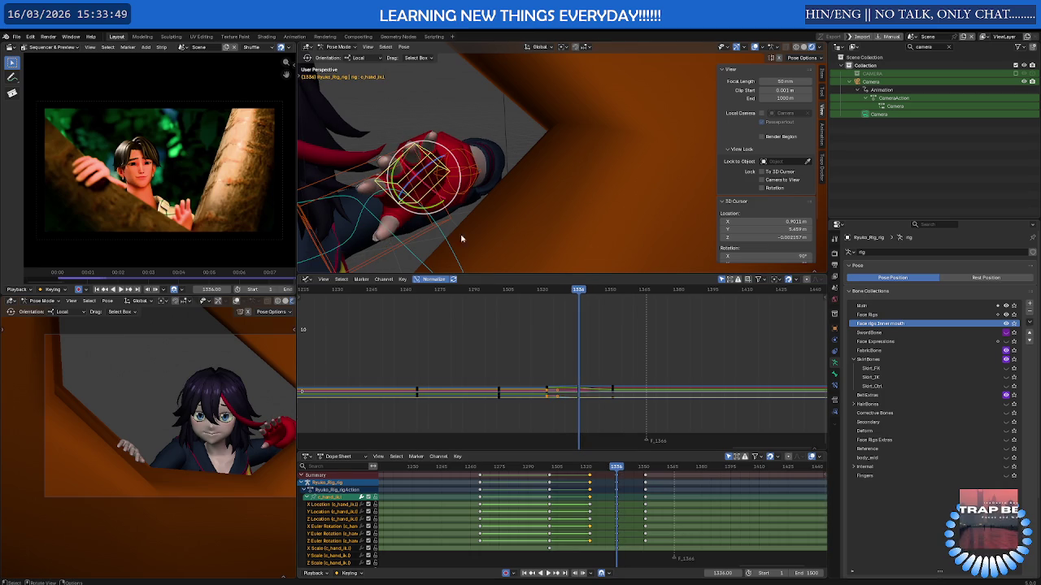
- Move the hand IK control to a new position at frame 1334
{"action": "right_click", "coordinate": [413, 171]}
{"action": "left_click", "coordinate": [390, 163]}
{"action": "key", "text": "g"}
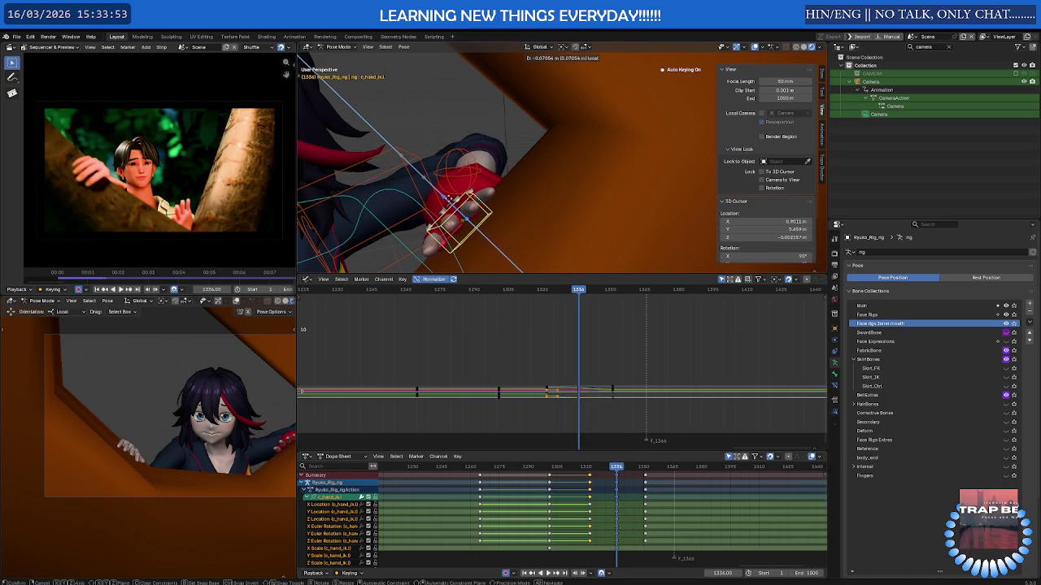
{"action": "left_click", "coordinate": [453, 203]}
{"action": "middle_click_drag", "start_coordinate": [453, 203], "coordinate": [482, 193]}
{"action": "scroll", "coordinate": [510, 199], "scroll_direction": "up", "scroll_amount": 3}
- Rotate the hand and twist it about its local X axis
{"action": "key", "text": "shift+space"}
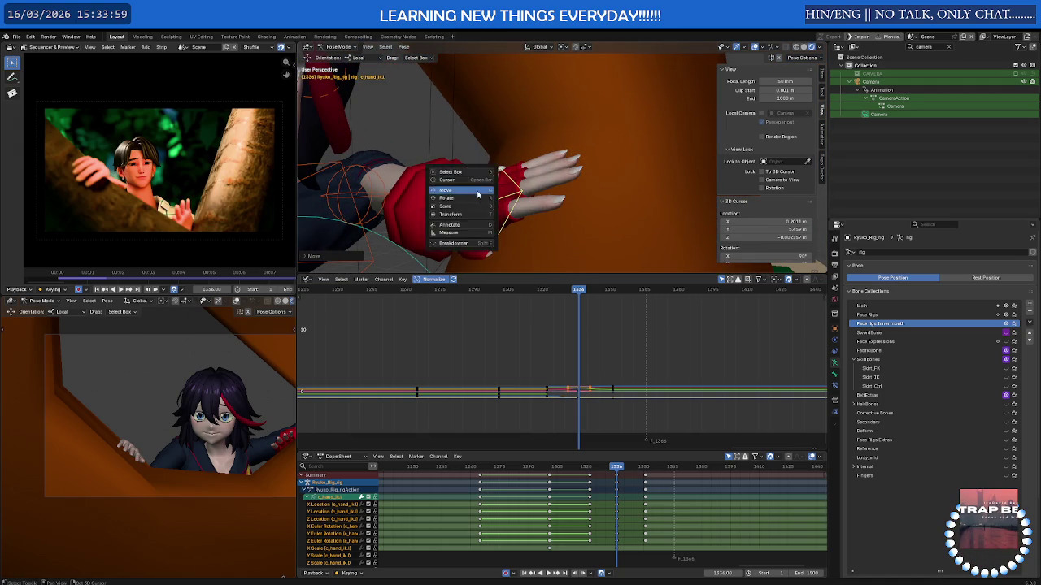
{"action": "key", "text": "r"}
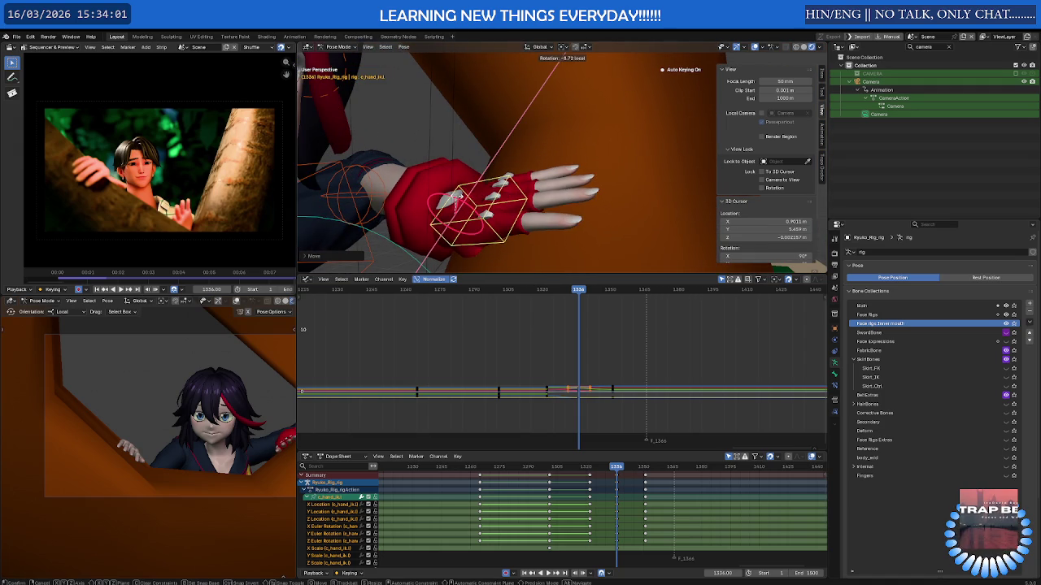
{"action": "left_click", "coordinate": [464, 199]}
{"action": "middle_click_drag", "start_coordinate": [465, 201], "coordinate": [439, 209]}
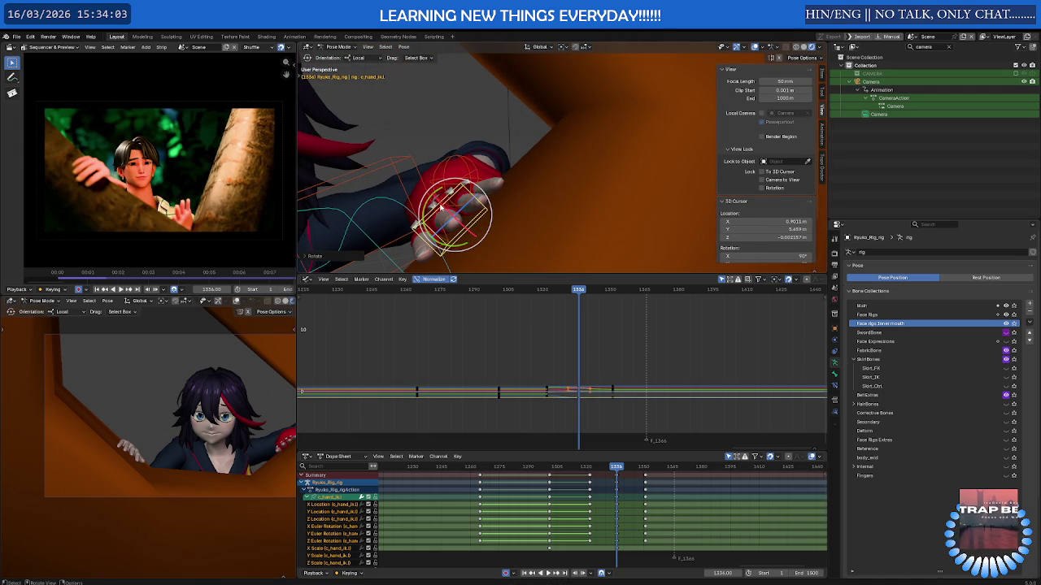
{"action": "key", "text": "r"}
{"action": "key", "text": "x"}
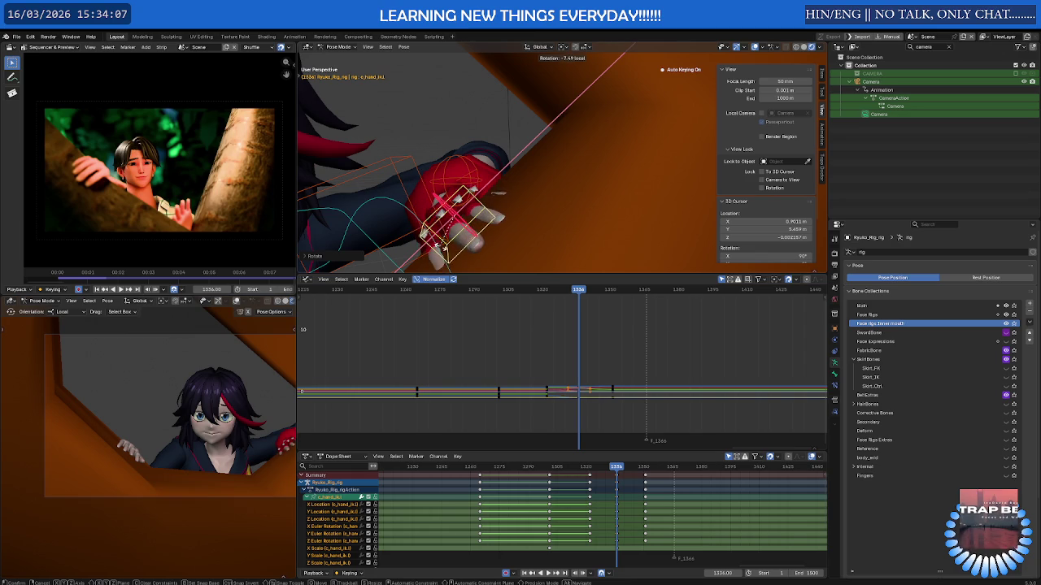
{"action": "left_click", "coordinate": [396, 217]}
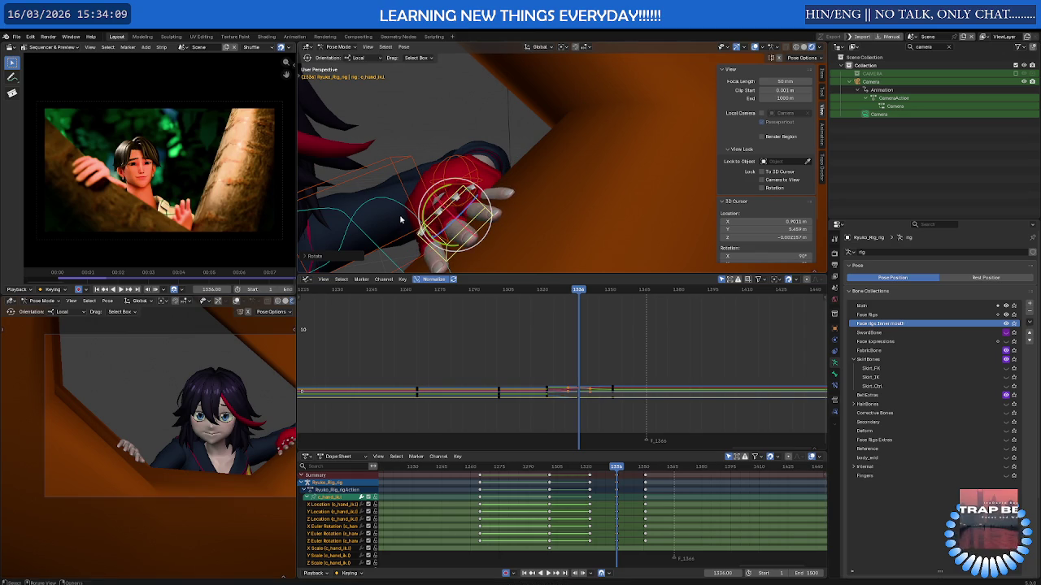
- Slide the hand slightly along its local axis at frame 1344 and play back
{"action": "left_click_drag", "start_coordinate": [618, 469], "coordinate": [631, 473]}
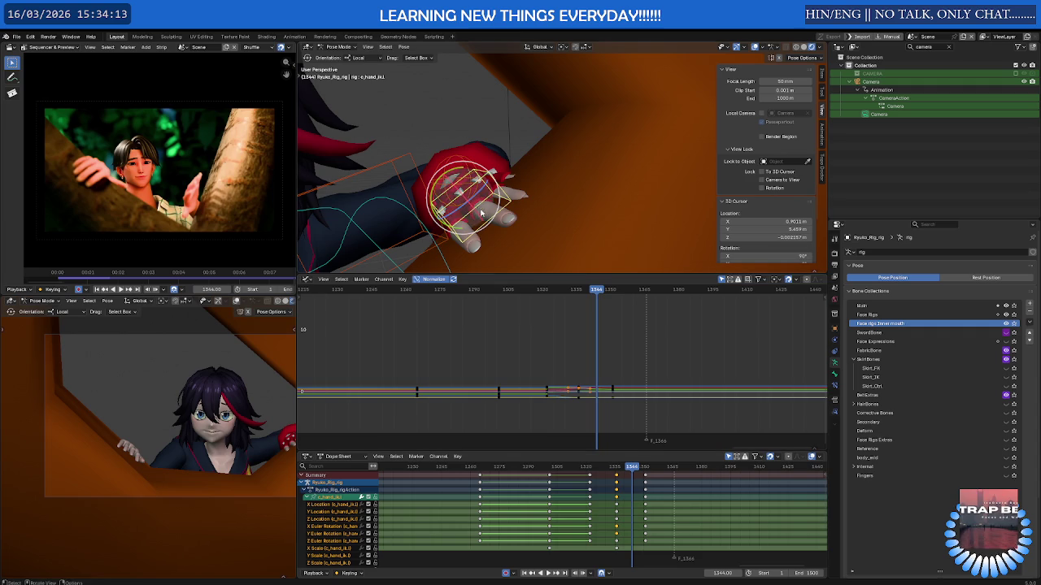
{"action": "key", "text": "shift+space"}
{"action": "left_click", "coordinate": [445, 192]}
{"action": "left_click_drag", "start_coordinate": [448, 178], "coordinate": [437, 156]}
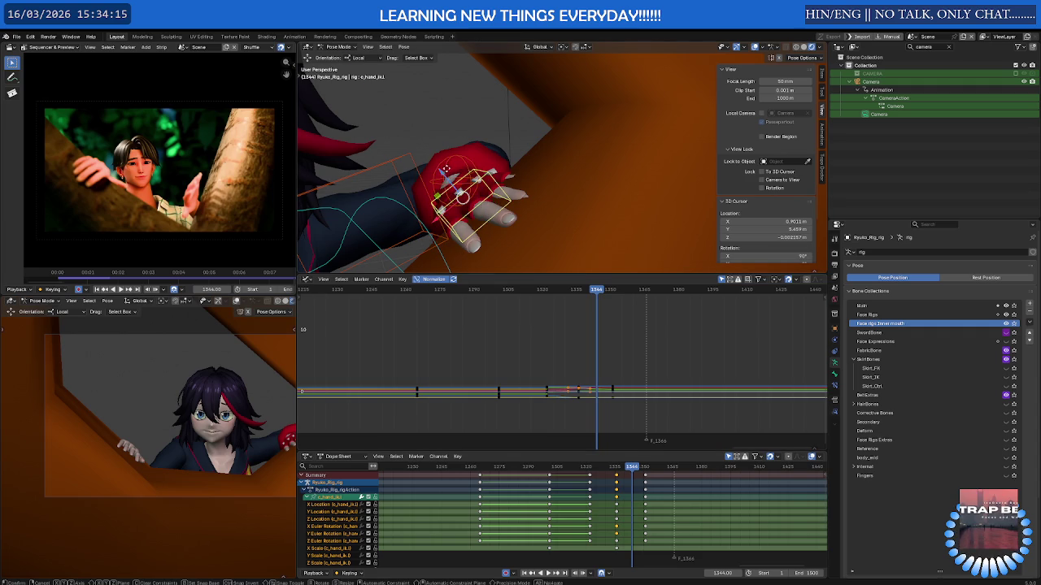
{"action": "left_click", "coordinate": [437, 155]}
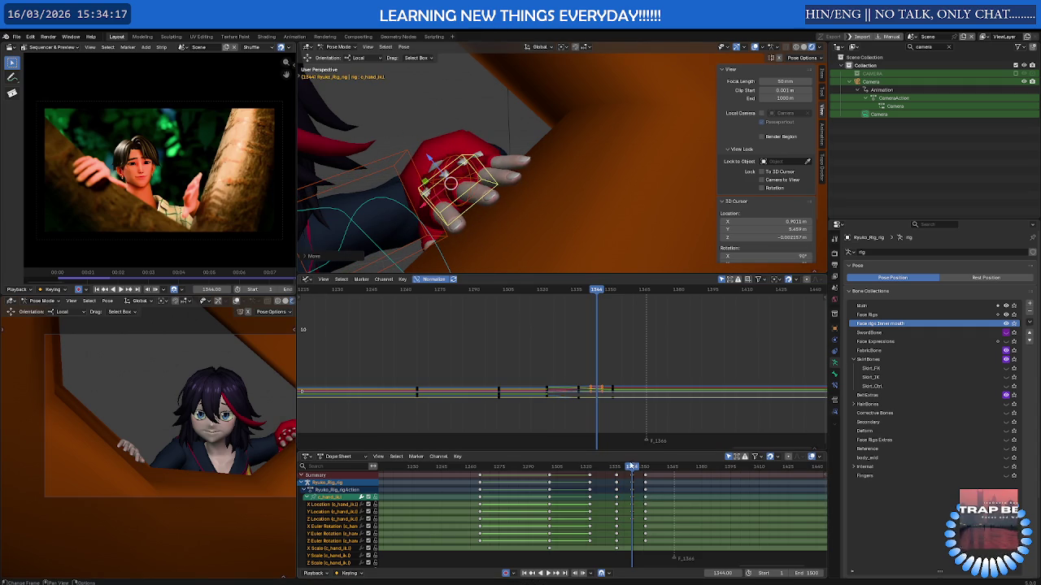
{"action": "key", "text": "space"}
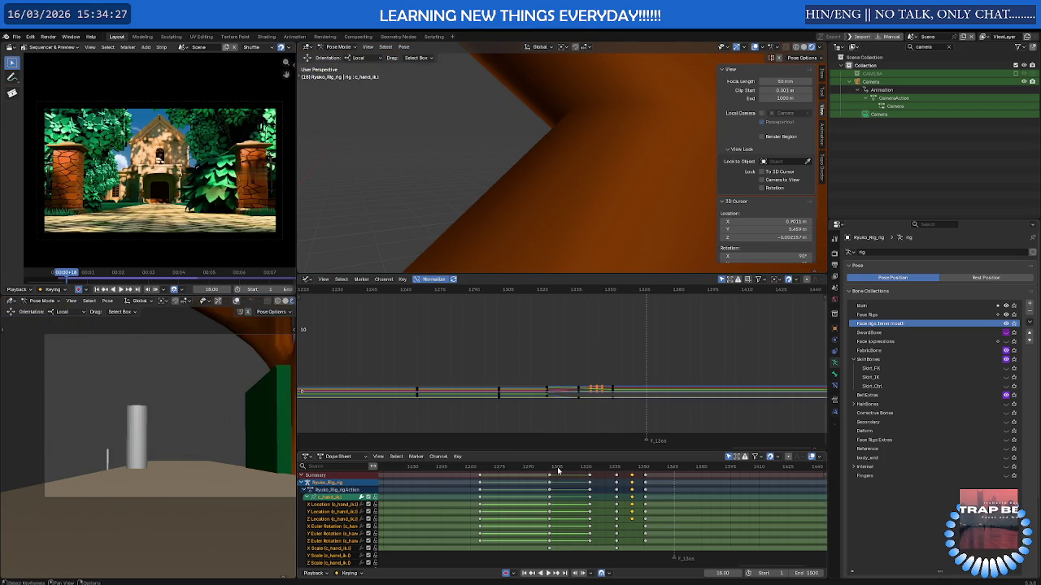
- Play the hand animation from frame 1305, then return to about frame 1345
{"action": "left_click", "coordinate": [558, 469]}
{"action": "key", "text": "space"}
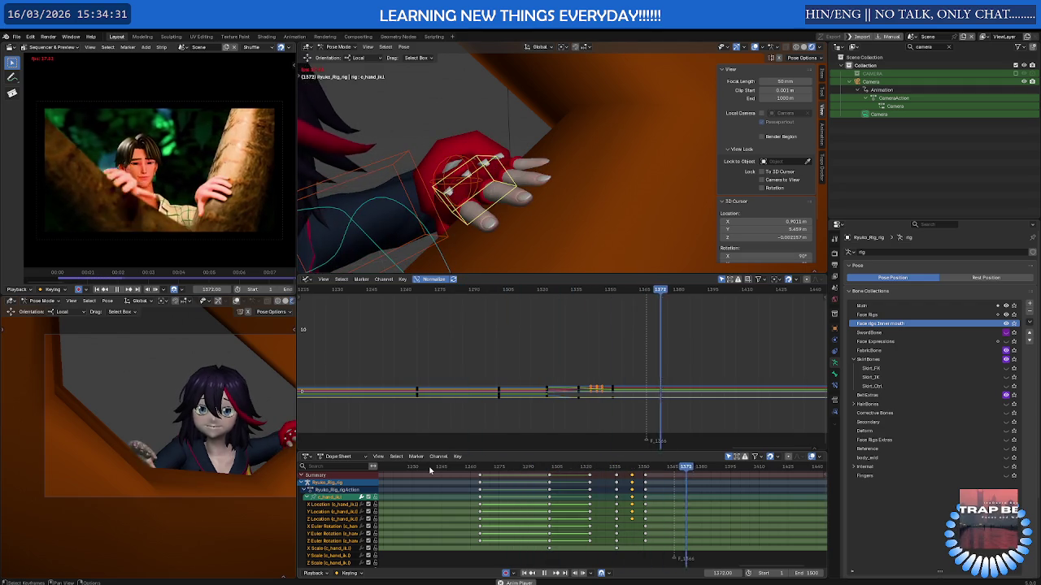
{"action": "key", "text": "space"}
{"action": "left_click_drag", "start_coordinate": [460, 470], "coordinate": [626, 467]}
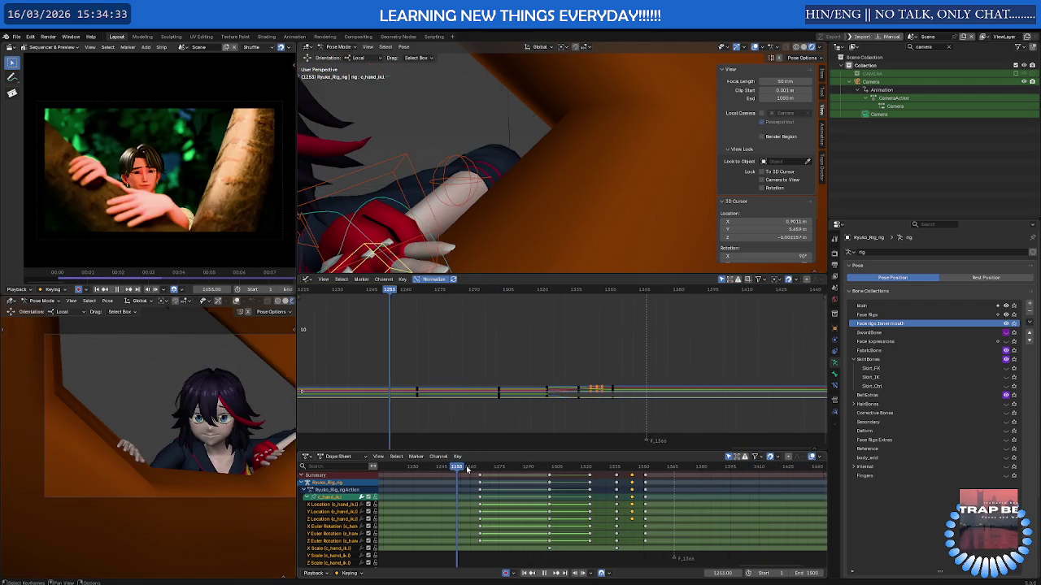
{"action": "key", "text": "space"}
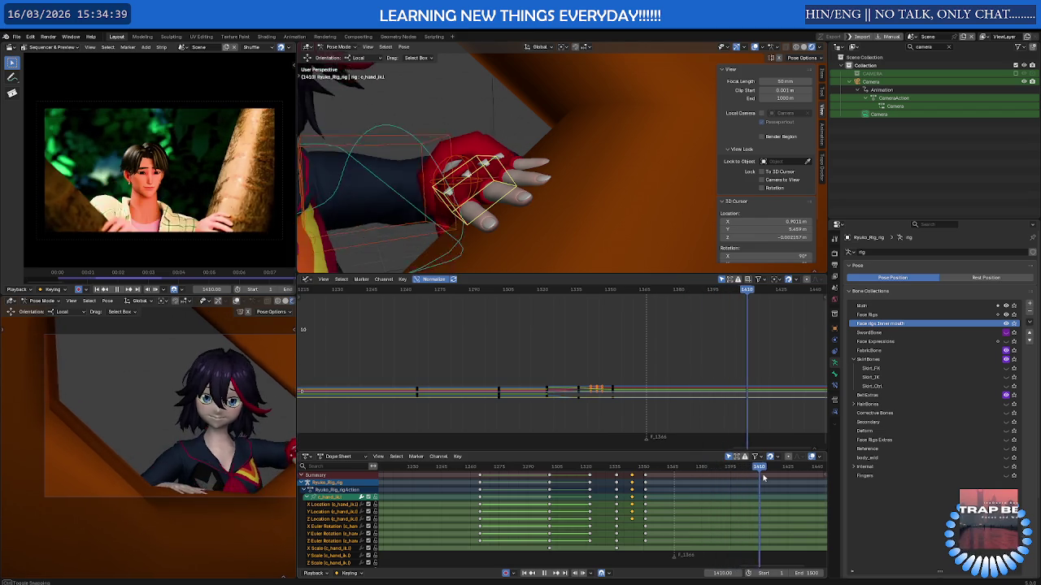
{"action": "left_click_drag", "start_coordinate": [761, 479], "coordinate": [643, 486]}
- Select the right hand IK control and play the animation to review it
{"action": "middle_click_drag", "start_coordinate": [446, 205], "coordinate": [463, 175]}
{"action": "scroll", "coordinate": [463, 175], "scroll_direction": "up", "scroll_amount": 3}
{"action": "left_click", "coordinate": [461, 182]}
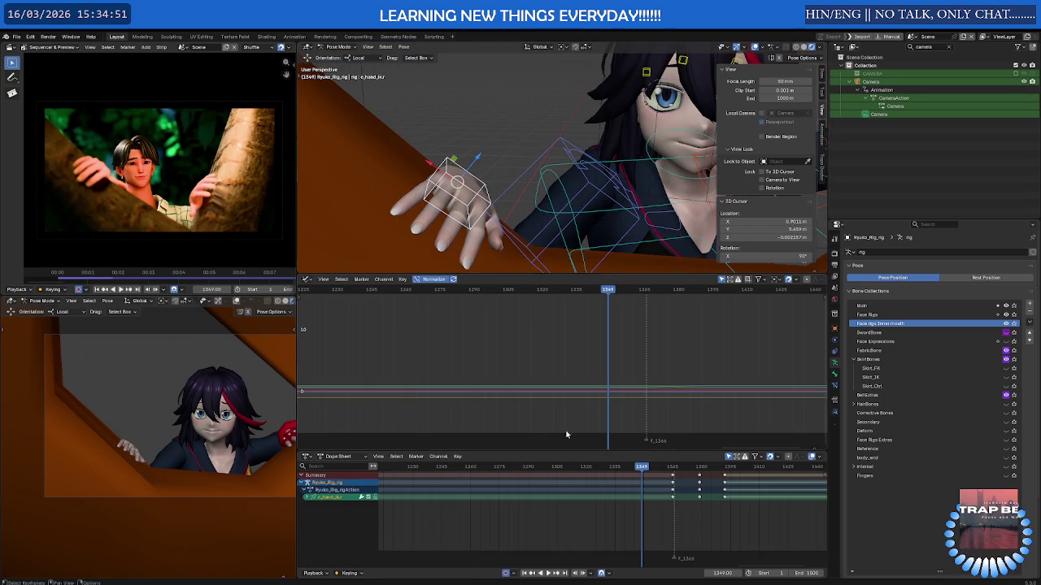
{"action": "key", "text": "space"}
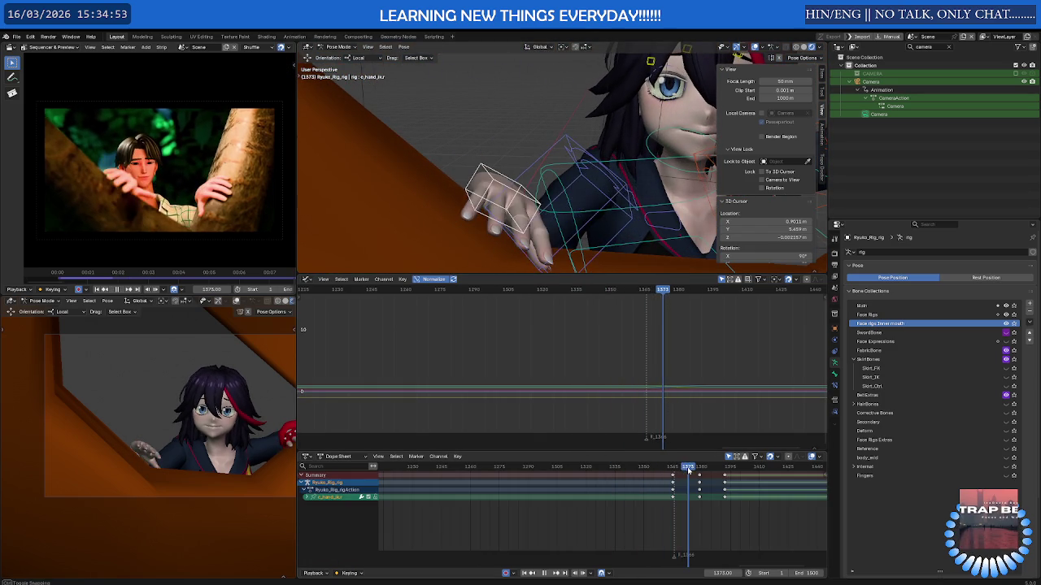
- At frame 1379, move the hand and rotate it about 35 degrees, then preview
{"action": "left_click_drag", "start_coordinate": [687, 472], "coordinate": [700, 471]}
{"action": "scroll", "coordinate": [566, 220], "scroll_direction": "up", "scroll_amount": 1}
{"action": "key", "text": "g"}
{"action": "left_click", "coordinate": [541, 186]}
{"action": "key", "text": "shift+space"}
{"action": "left_click", "coordinate": [538, 183]}
{"action": "left_click_drag", "start_coordinate": [538, 181], "coordinate": [542, 188]}
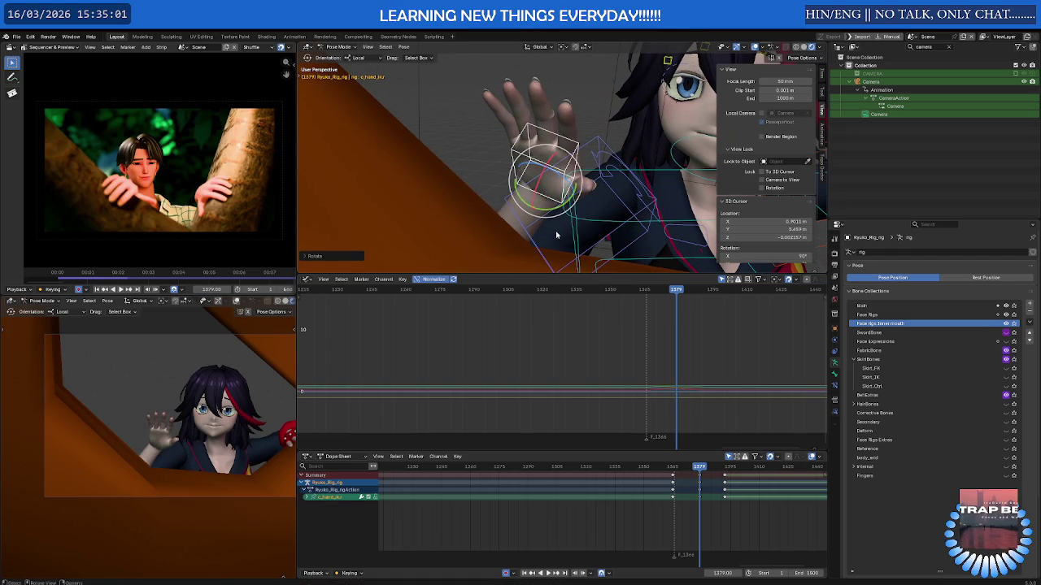
{"action": "key", "text": "space"}
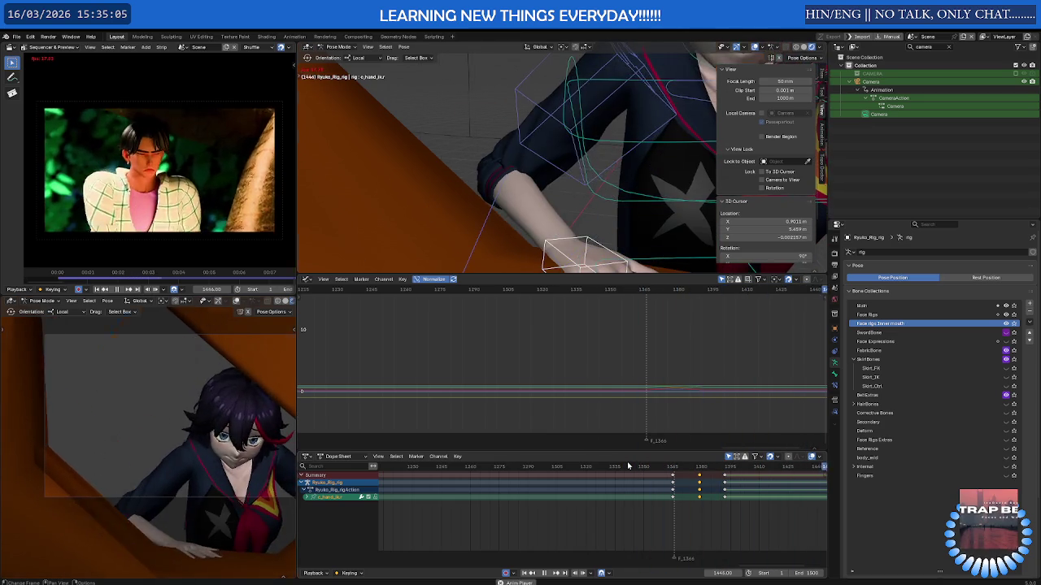
{"action": "key", "text": "space"}
- At frame 1392, nudge the hand vertically along Z and rotate it
{"action": "left_click", "coordinate": [724, 469]}
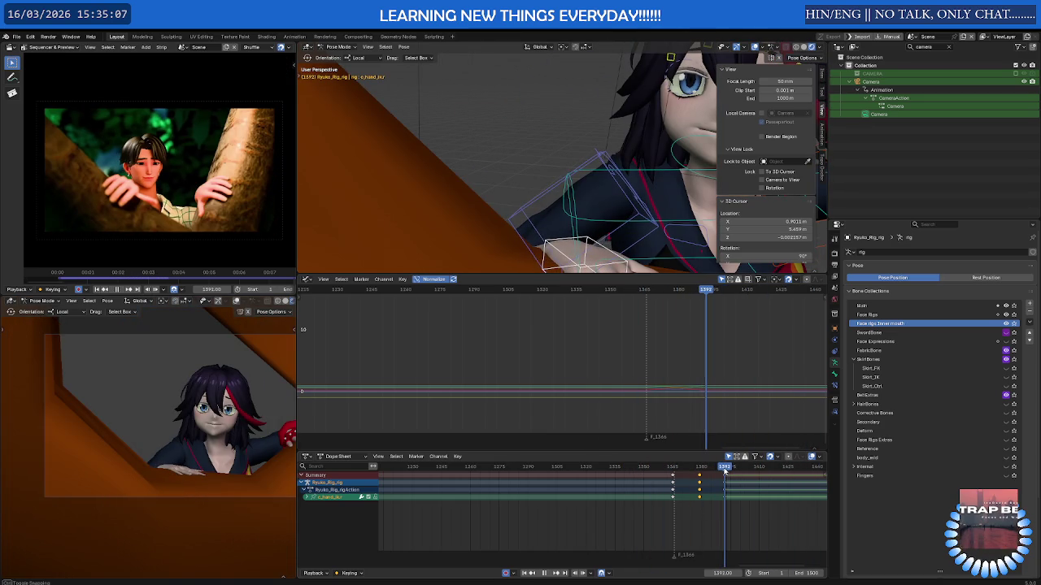
{"action": "middle_click_drag", "start_coordinate": [504, 203], "coordinate": [468, 179]}
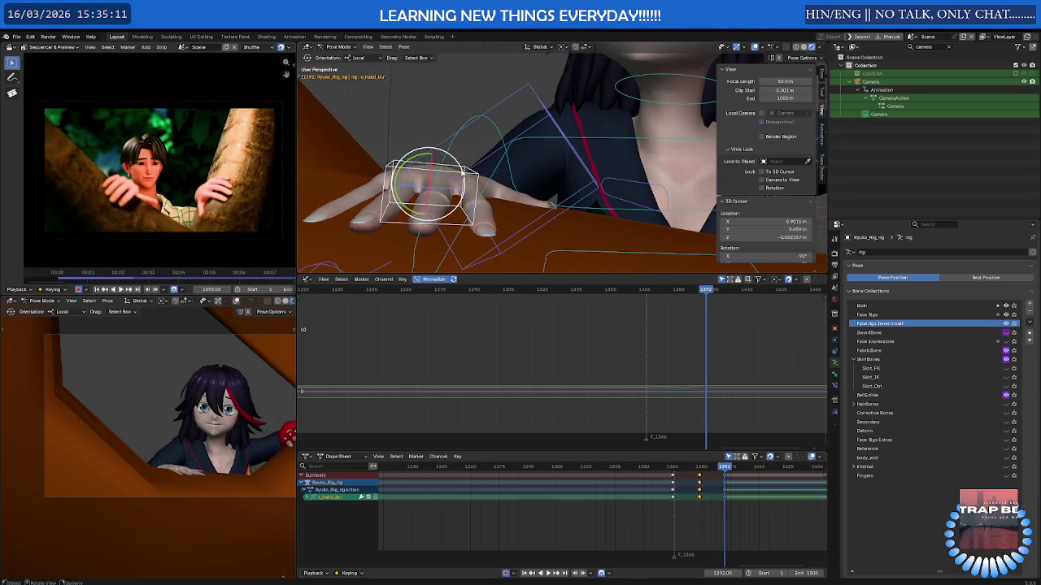
{"action": "key", "text": "r"}
{"action": "left_click", "coordinate": [439, 167]}
{"action": "key", "text": "shift+space"}
{"action": "left_click", "coordinate": [420, 162]}
{"action": "key", "text": "g"}
{"action": "key", "text": "z"}
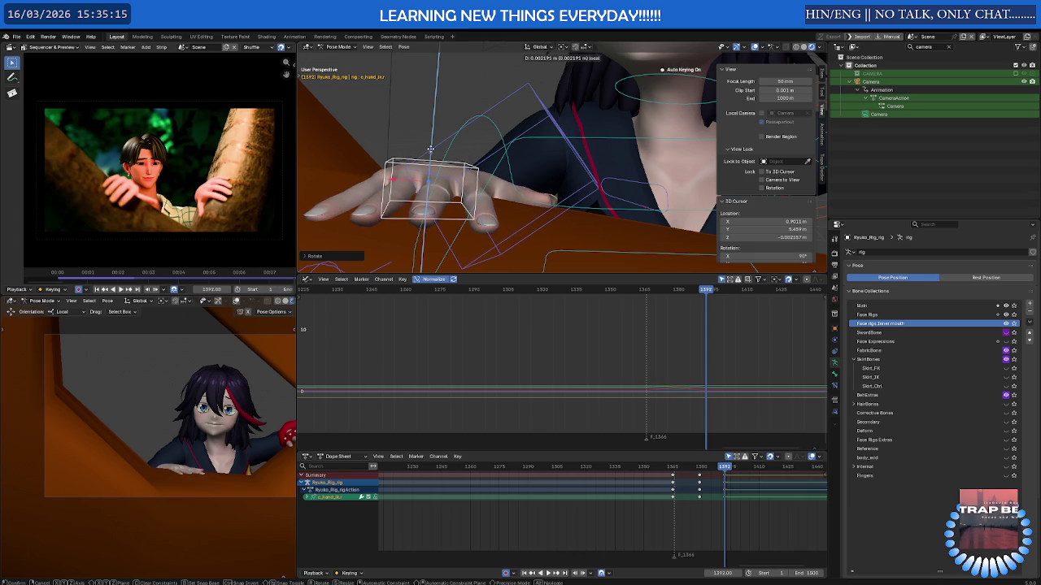
{"action": "left_click", "coordinate": [431, 151]}
{"action": "key", "text": "shift+space"}
{"action": "key", "text": "r"}
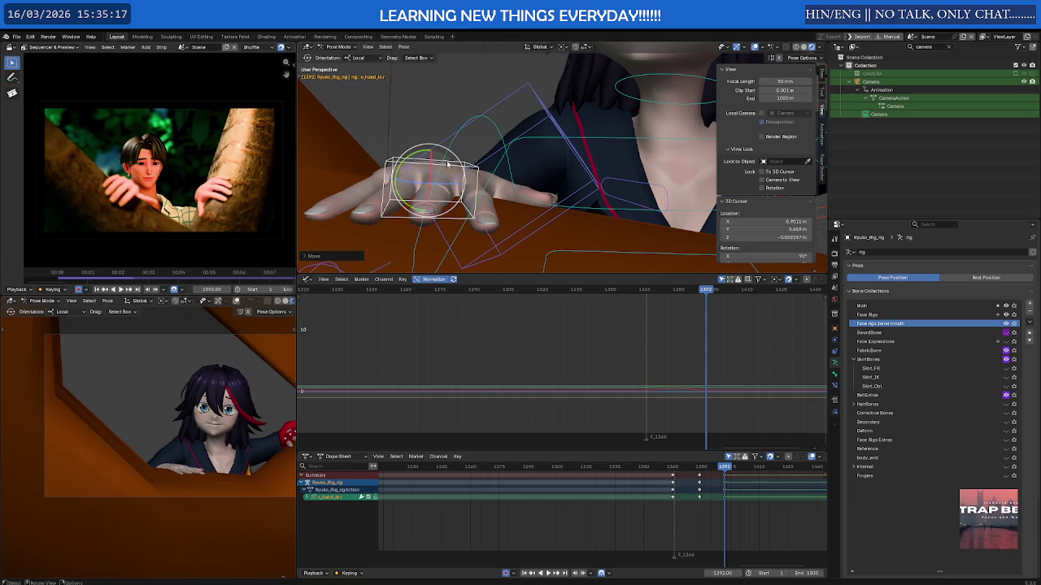
{"action": "left_click", "coordinate": [462, 162]}
- Move the playhead to frame 1414 and hide the Main bone collection
{"action": "scroll", "coordinate": [696, 539], "scroll_direction": "down", "scroll_amount": 2}
{"action": "scroll", "coordinate": [491, 530], "scroll_direction": "down", "scroll_amount": 2}
{"action": "scroll", "coordinate": [559, 482], "scroll_direction": "up", "scroll_amount": 2}
{"action": "mouse_move", "coordinate": [565, 472]}
{"action": "left_mouse_down"}
{"action": "mouse_move", "coordinate": [661, 469]}
{"action": "mouse_move", "coordinate": [589, 481]}
{"action": "mouse_move", "coordinate": [598, 481]}
{"action": "left_mouse_up"}
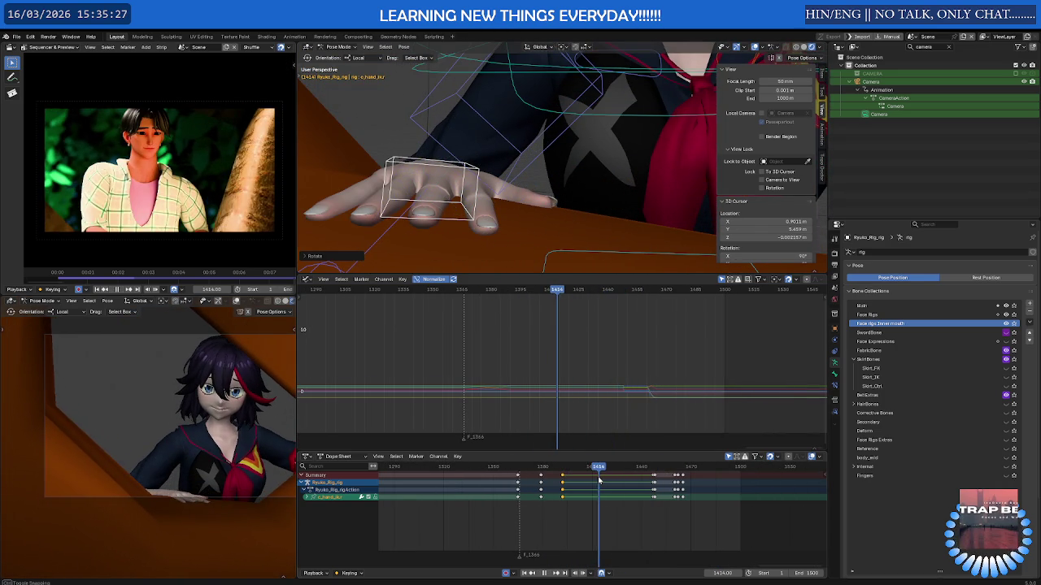
{"action": "left_click", "coordinate": [1006, 305]}
{"action": "mouse_move", "coordinate": [652, 140]}
{"action": "middle_mouse_down"}
{"action": "mouse_move", "coordinate": [557, 135]}
{"action": "mouse_move", "coordinate": [583, 147]}
{"action": "middle_mouse_up"}
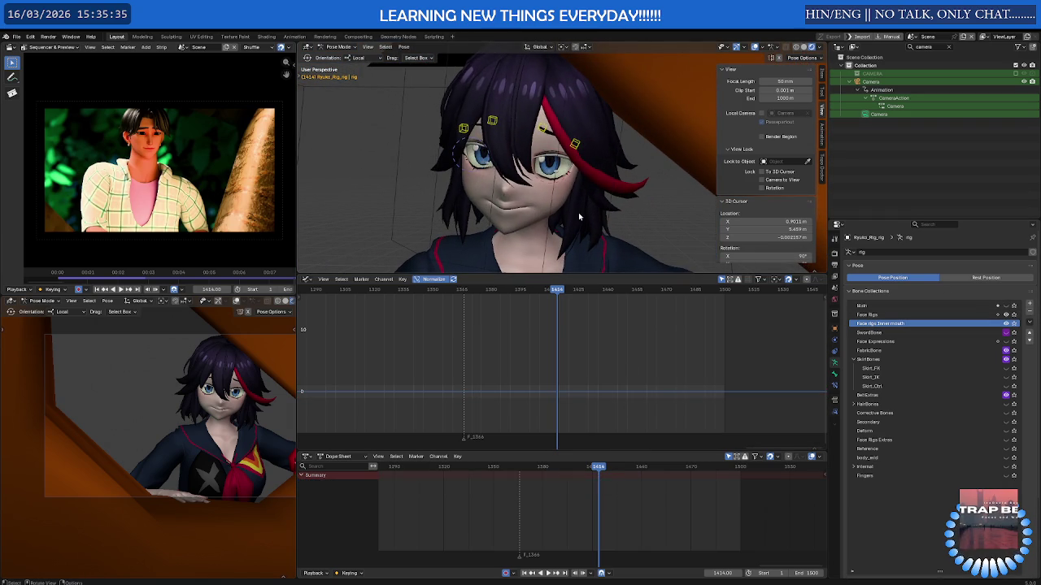
- Select the EyeControl bone and keyframe all its channels at frame 1409
{"action": "mouse_move", "coordinate": [541, 217]}
{"action": "middle_mouse_down"}
{"action": "mouse_move", "coordinate": [551, 165]}
{"action": "mouse_move", "coordinate": [569, 157]}
{"action": "middle_mouse_up"}
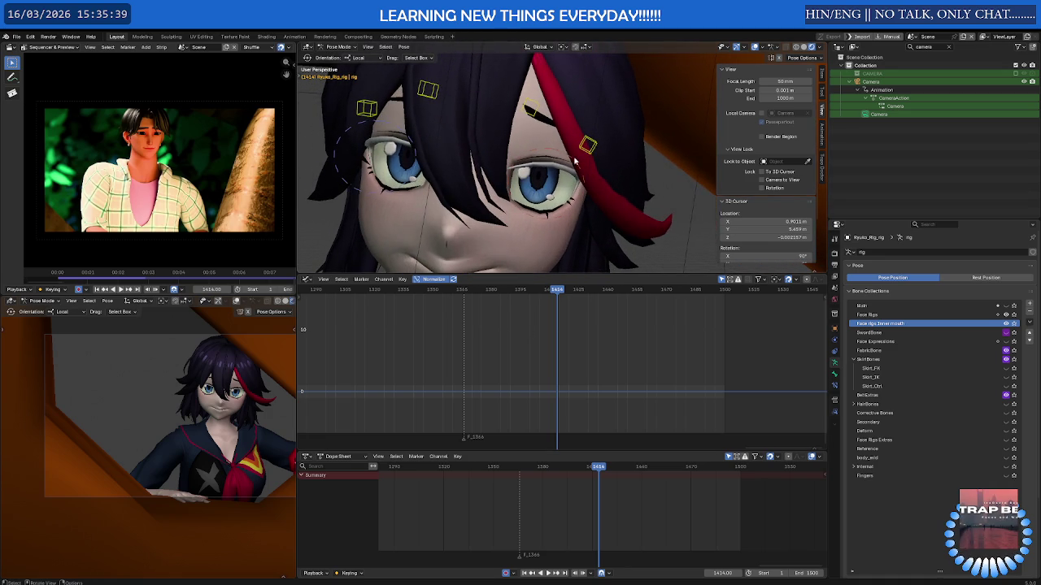
{"action": "left_click", "coordinate": [568, 154]}
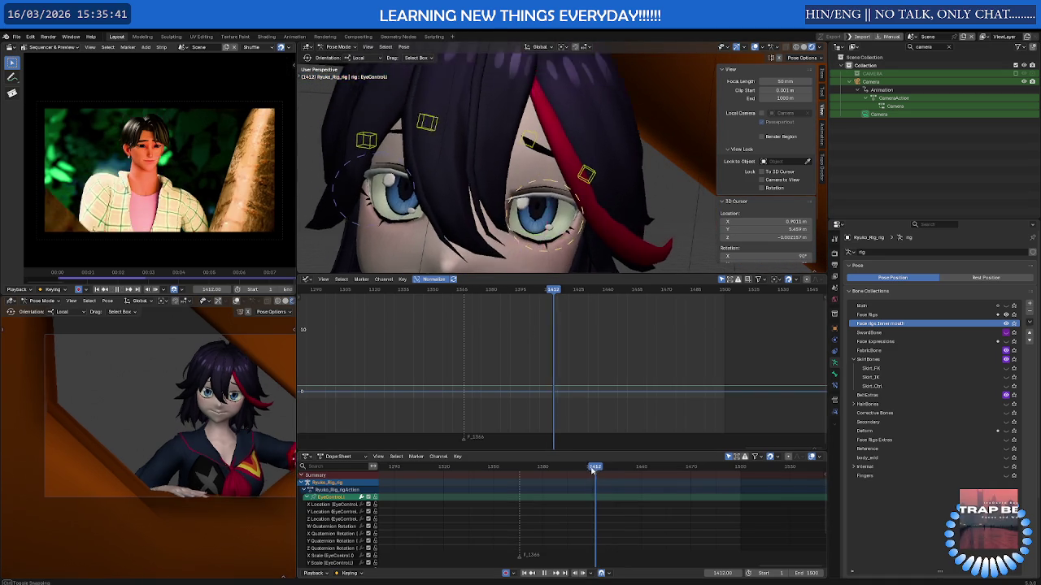
{"action": "left_click_drag", "start_coordinate": [599, 470], "coordinate": [591, 469]}
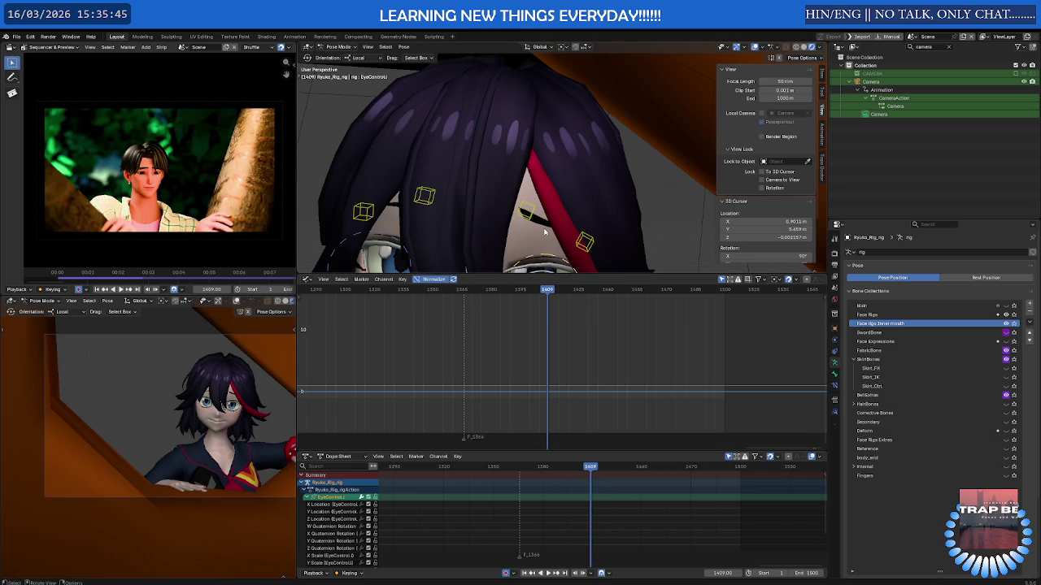
{"action": "key", "text": "i"}
{"action": "middle_click_drag", "start_coordinate": [558, 242], "coordinate": [570, 186]}
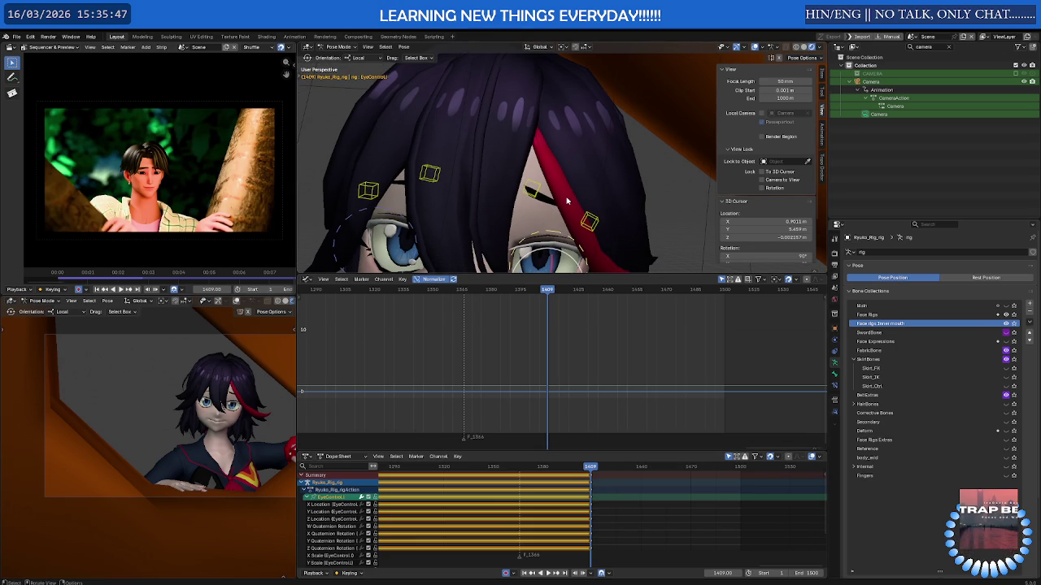
{"action": "key", "text": "s"}
{"action": "key", "text": "Return"}
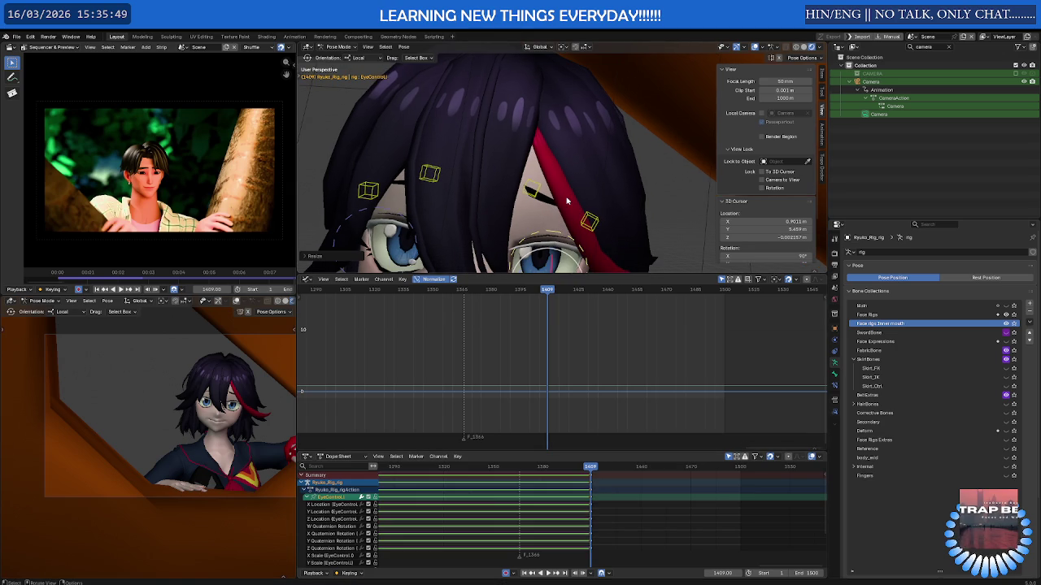
- Scale and keyframe the eye's circle control at frame 1409, then select the other eye
{"action": "left_click", "coordinate": [400, 215]}
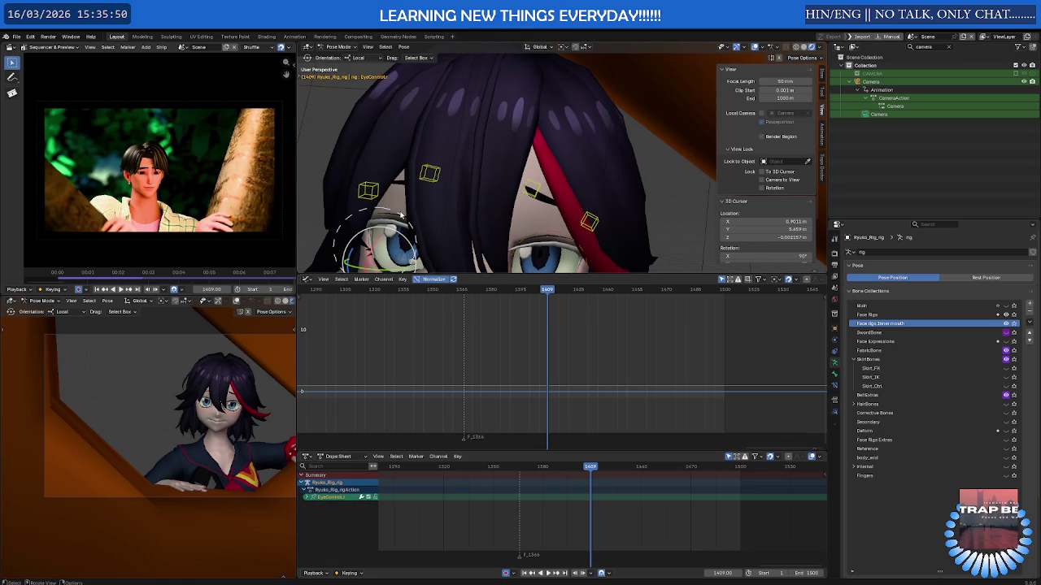
{"action": "key", "text": "s"}
{"action": "left_click", "coordinate": [529, 210]}
{"action": "key", "text": "g"}
{"action": "left_click", "coordinate": [528, 214]}
{"action": "key", "text": "i"}
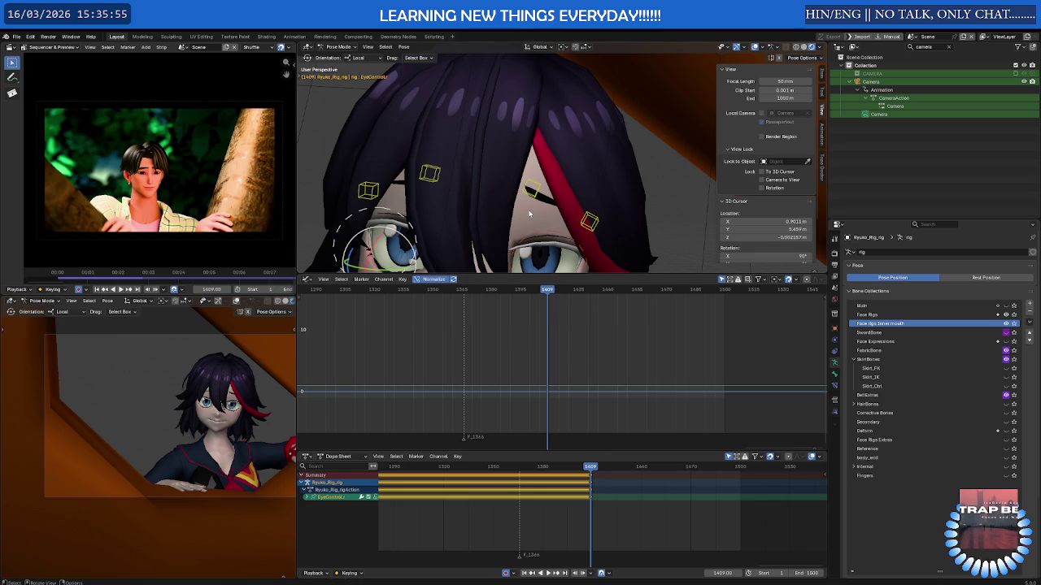
{"action": "left_click", "coordinate": [551, 236]}
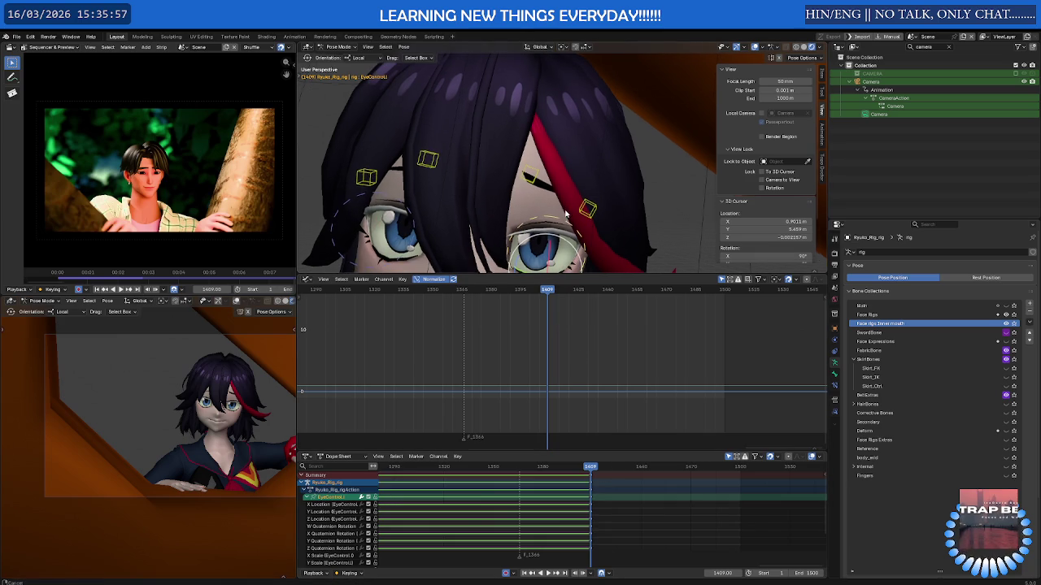
- At frame 1417, squash the eye control along X and Z to close the eye
{"action": "key", "text": "space"}
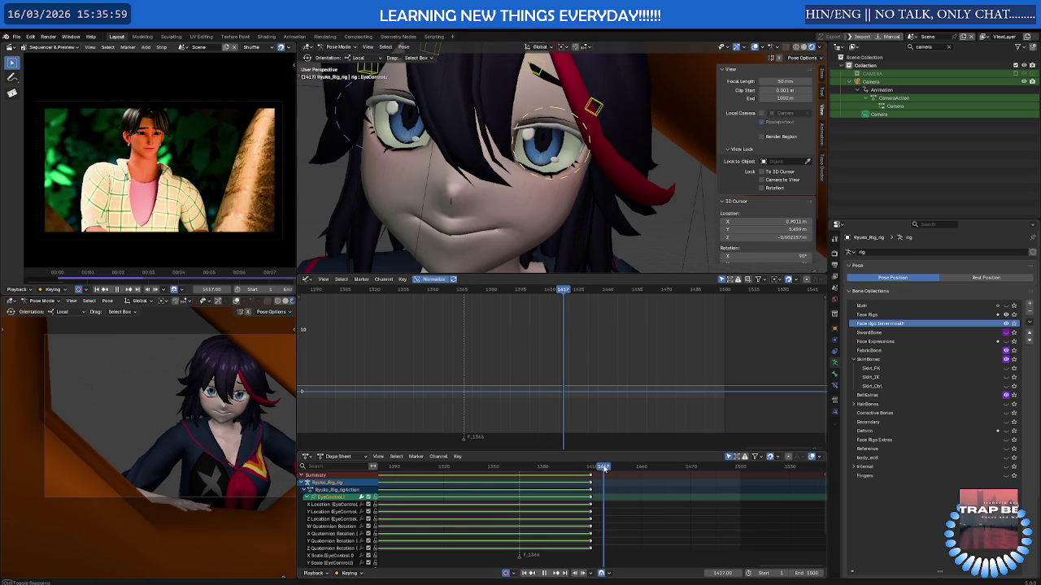
{"action": "key", "text": "s"}
{"action": "key", "text": "x"}
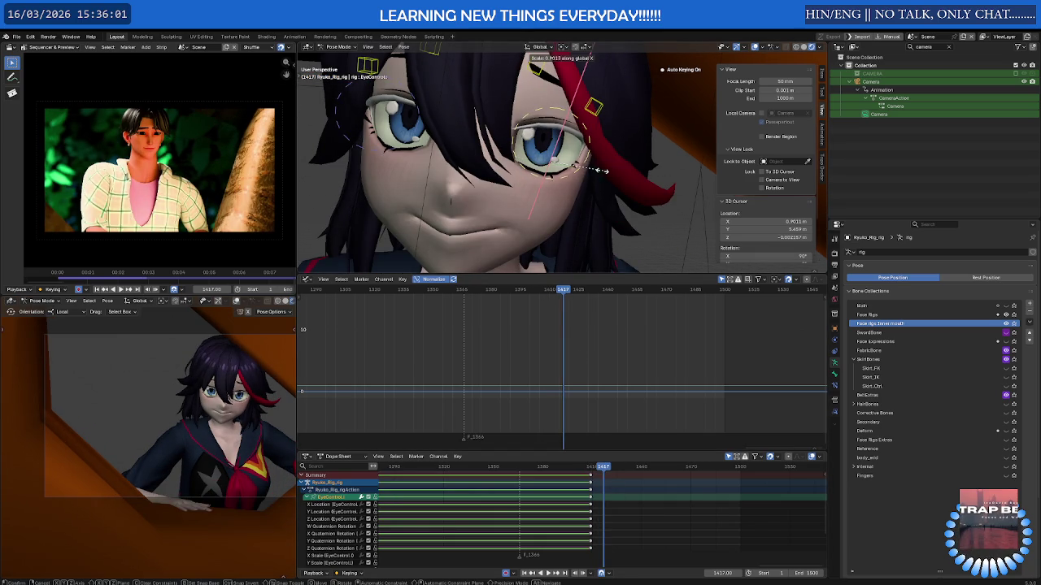
{"action": "key", "text": "z"}
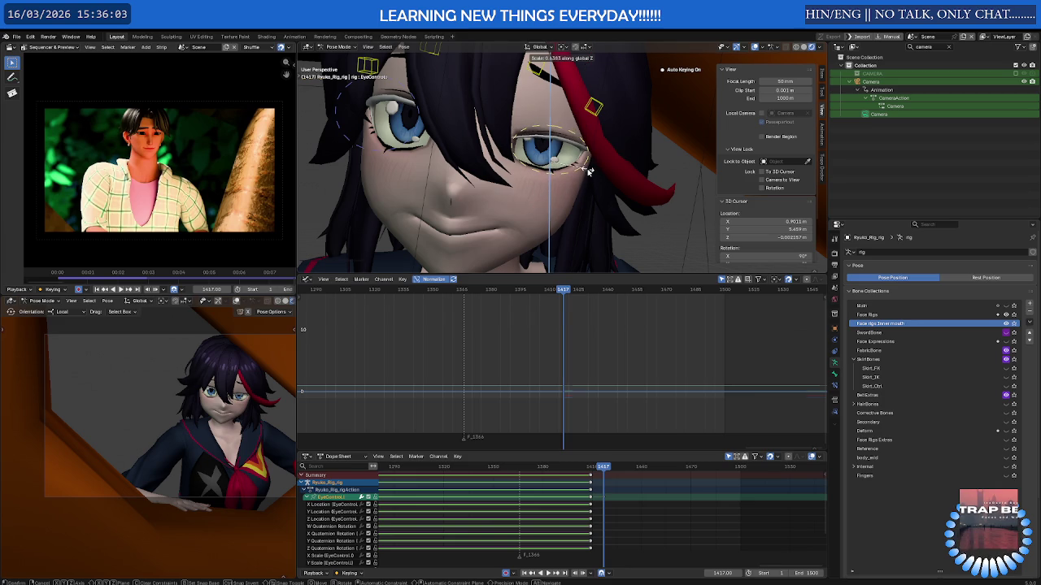
{"action": "left_click", "coordinate": [589, 171]}
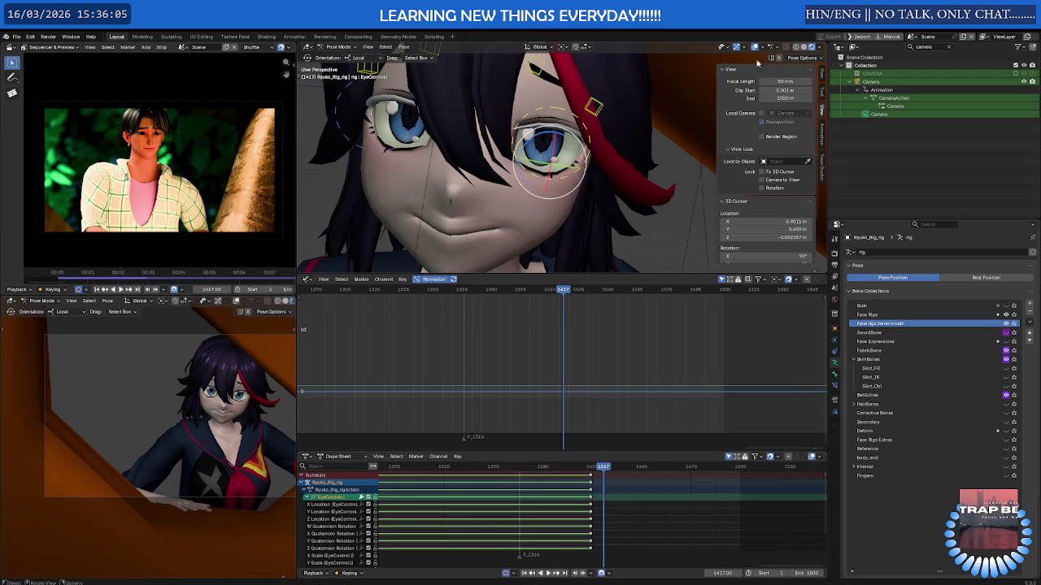
{"action": "key", "text": "s"}
{"action": "key", "text": "x"}
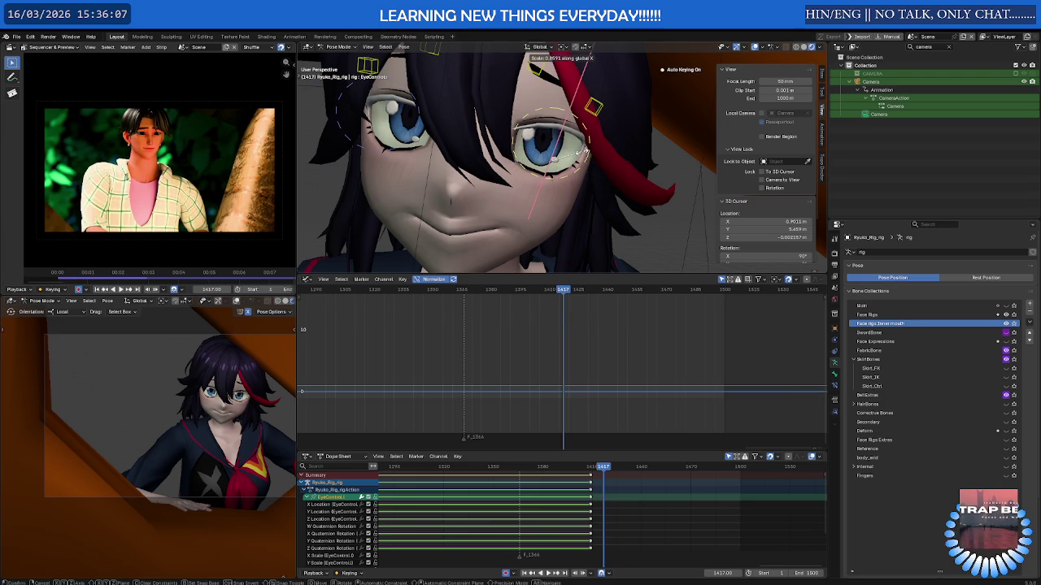
{"action": "key", "text": "y"}
{"action": "key", "text": "z"}
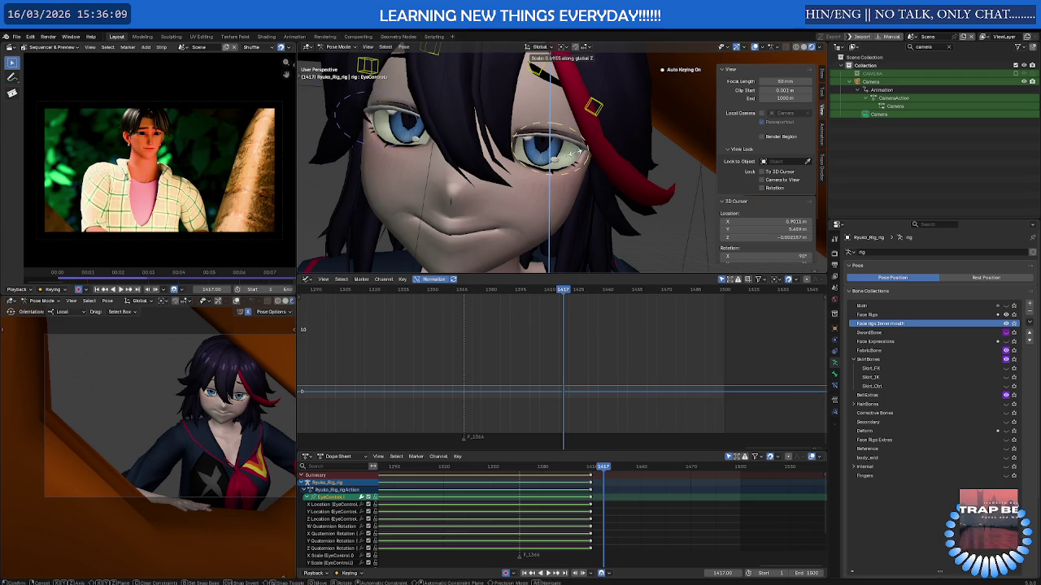
{"action": "left_click", "coordinate": [576, 156]}
- Shrink the eye control to about 0.78, reposition it, and scrub back to frame 1397
{"action": "mouse_move", "coordinate": [575, 157]}
{"action": "middle_mouse_down"}
{"action": "mouse_move", "coordinate": [547, 160]}
{"action": "mouse_move", "coordinate": [570, 158]}
{"action": "middle_mouse_up"}
{"action": "key", "text": "shift+space"}
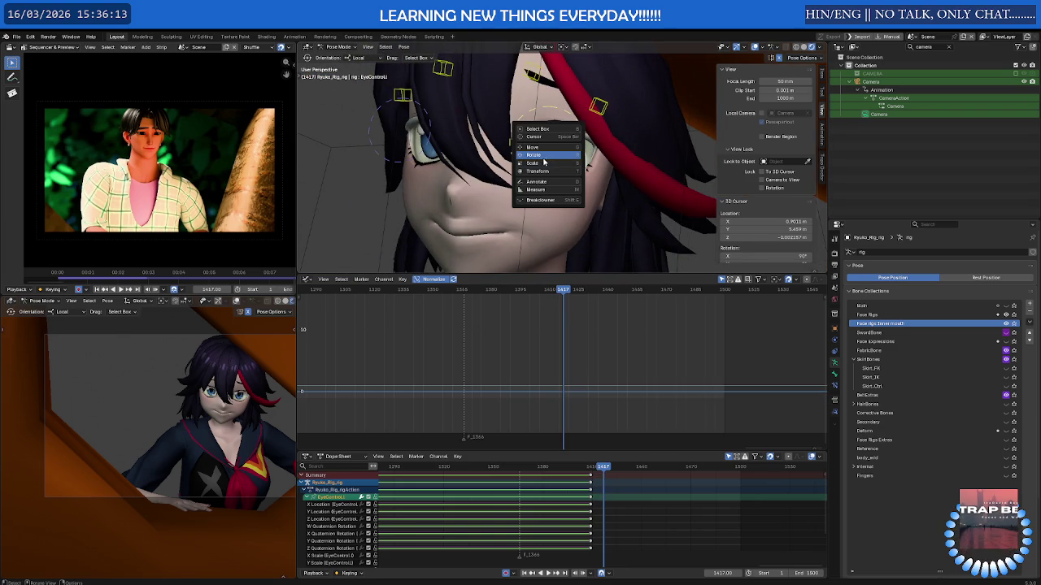
{"action": "left_click", "coordinate": [533, 164]}
{"action": "left_click_drag", "start_coordinate": [552, 146], "coordinate": [550, 139]}
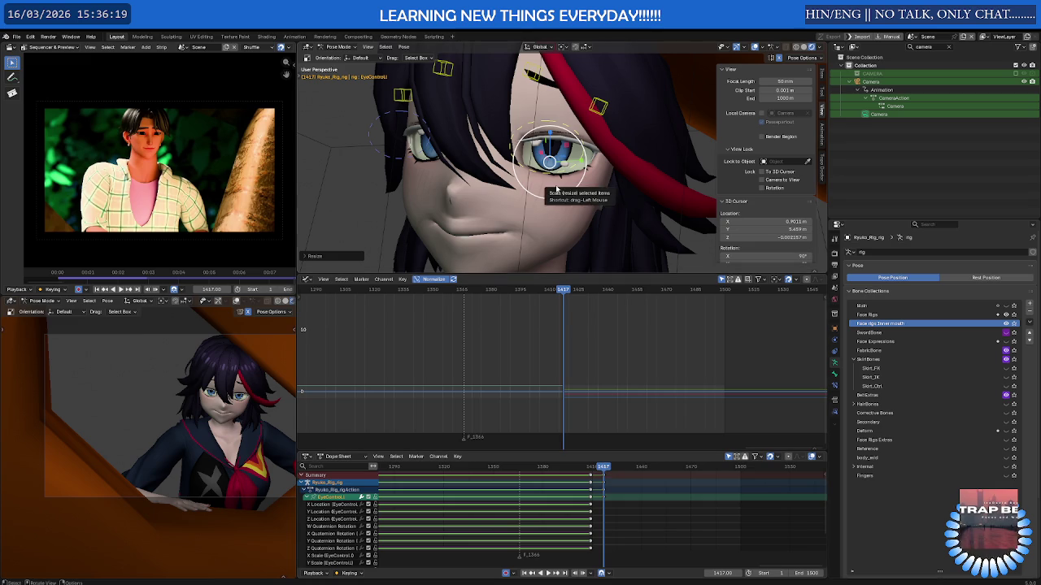
{"action": "left_click_drag", "start_coordinate": [563, 173], "coordinate": [563, 173]}
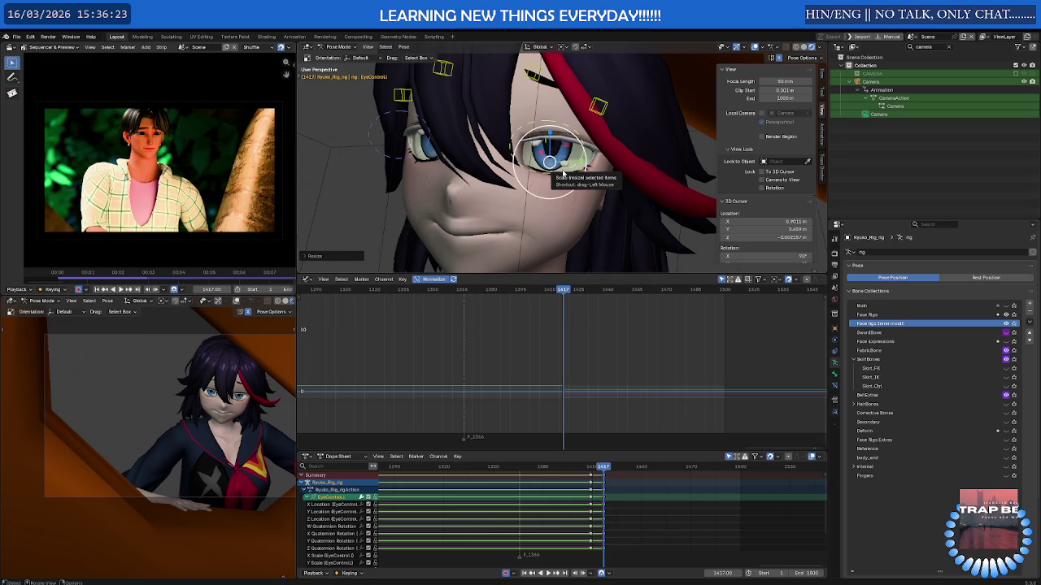
{"action": "left_click_drag", "start_coordinate": [563, 172], "coordinate": [521, 210]}
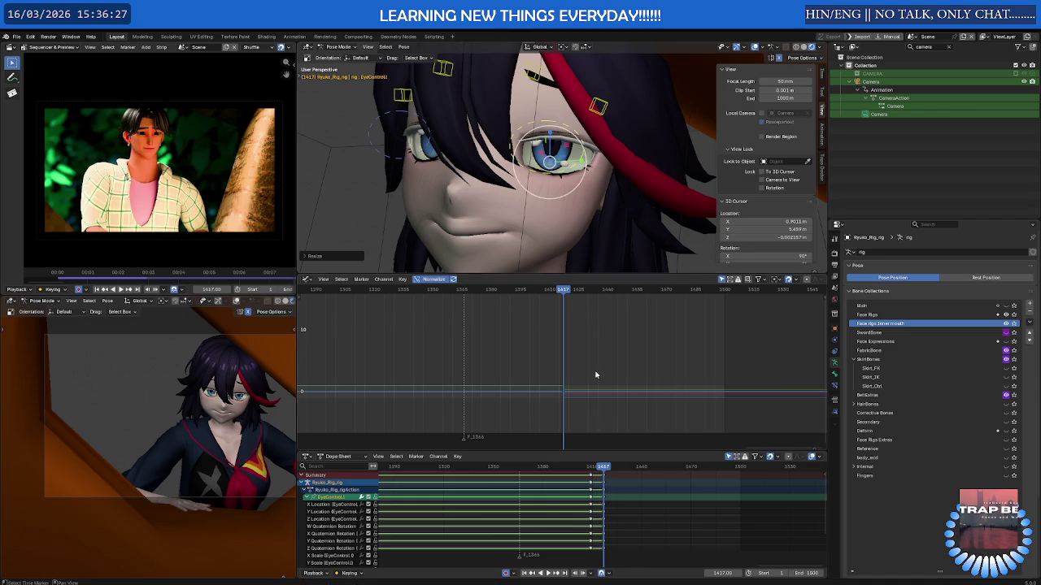
{"action": "middle_click_drag", "start_coordinate": [520, 210], "coordinate": [544, 222]}
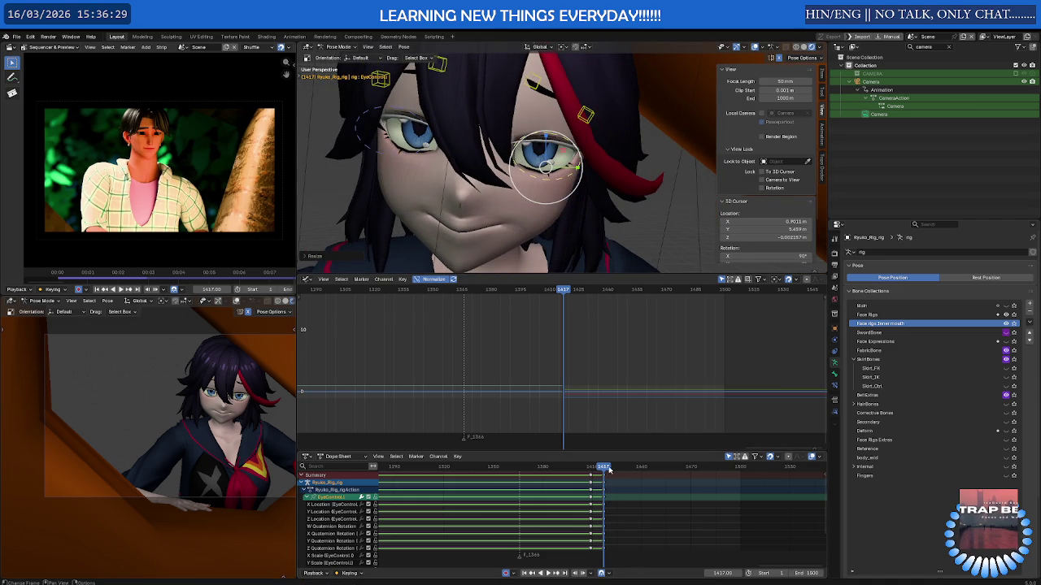
{"action": "mouse_move", "coordinate": [603, 470]}
{"action": "left_mouse_down"}
{"action": "mouse_move", "coordinate": [574, 478]}
{"action": "mouse_move", "coordinate": [596, 478]}
{"action": "mouse_move", "coordinate": [584, 481]}
{"action": "left_mouse_up"}
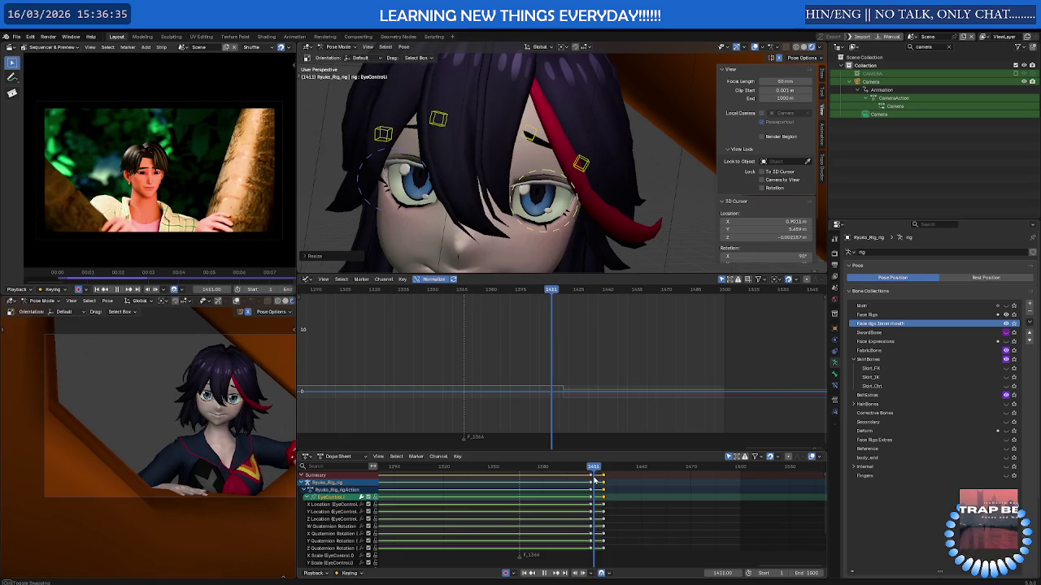
- Select both eye controls and slide their keys near frame 1411 about 24 frames earlier
{"action": "key", "text": "space"}
{"action": "left_click", "coordinate": [408, 156], "text": "shift"}
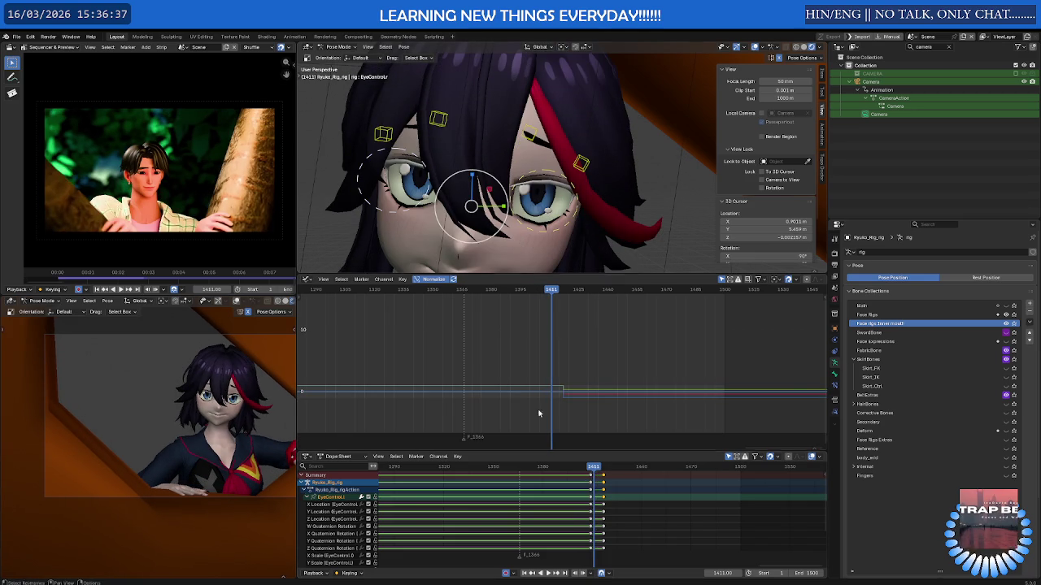
{"action": "mouse_move", "coordinate": [625, 486]}
{"action": "left_mouse_down"}
{"action": "mouse_move", "coordinate": [604, 504]}
{"action": "mouse_move", "coordinate": [565, 504]}
{"action": "mouse_move", "coordinate": [607, 470]}
{"action": "left_mouse_up"}
{"action": "left_click", "coordinate": [543, 469]}
- Insert hold keys at frame 1419 for the eye controls and the eyebrow controls
{"action": "key", "text": "i"}
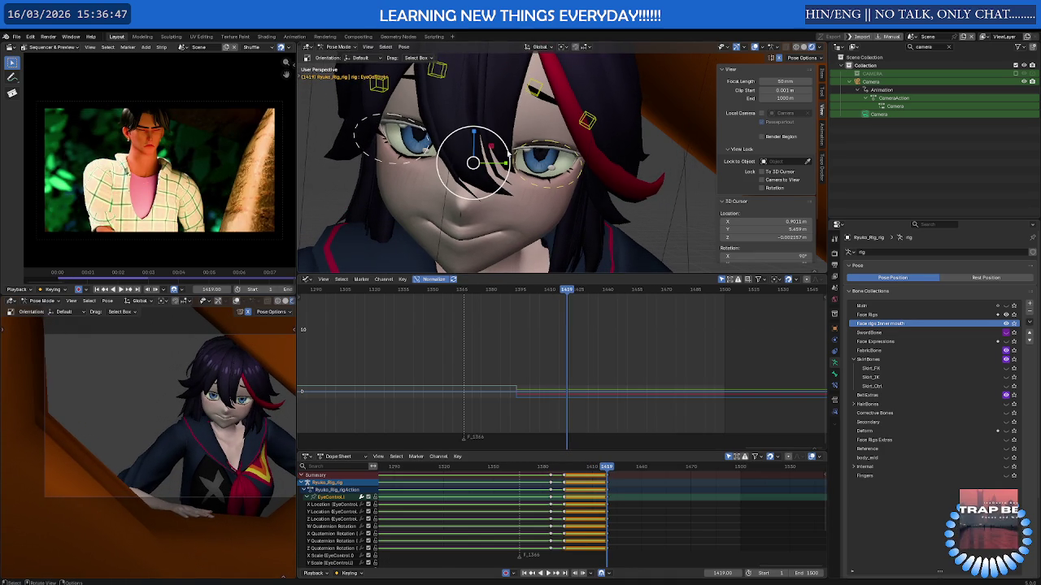
{"action": "middle_click_drag", "start_coordinate": [480, 88], "coordinate": [325, 93]}
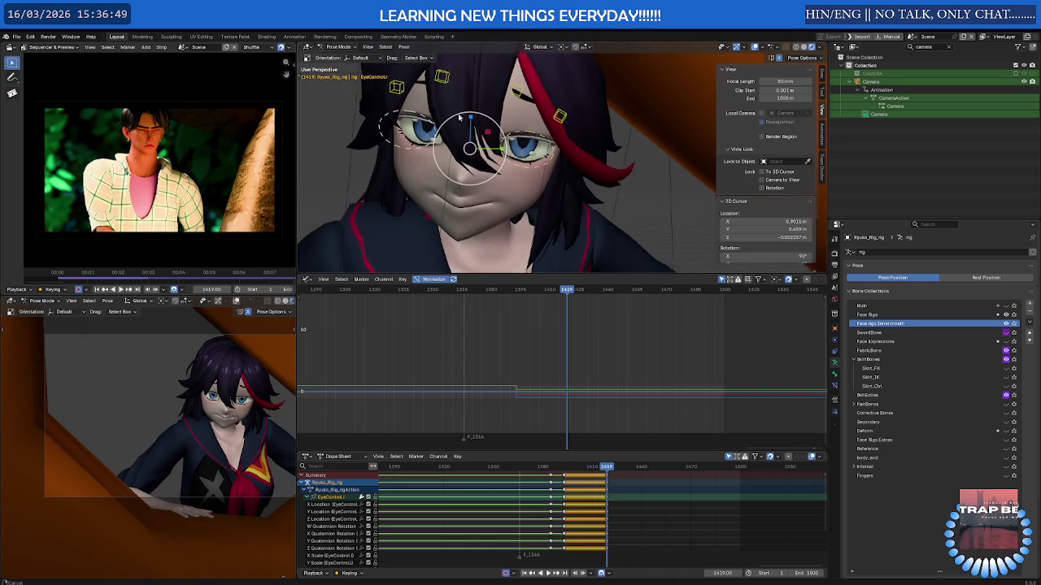
{"action": "left_click_drag", "start_coordinate": [321, 90], "coordinate": [598, 153]}
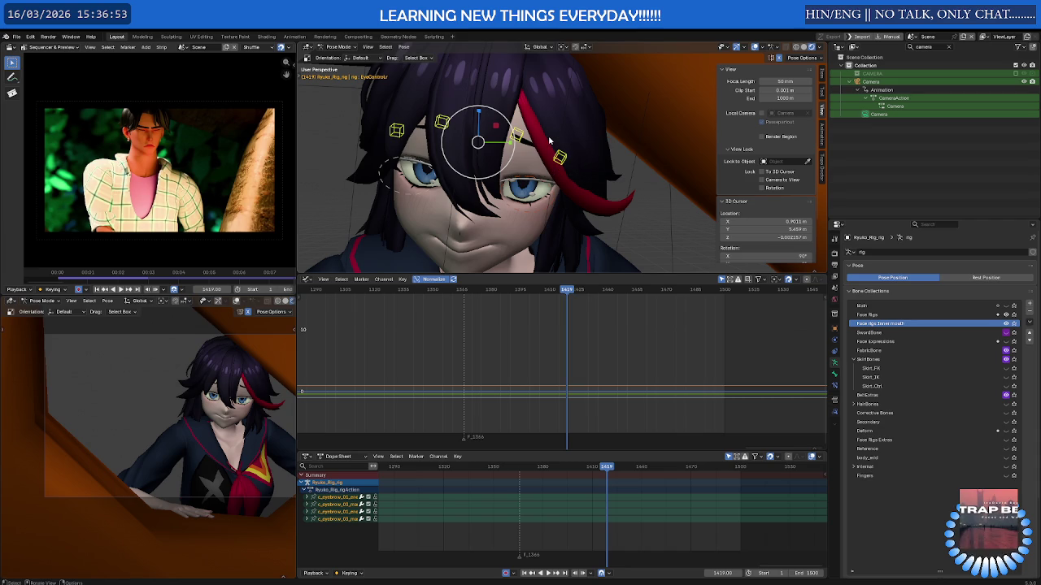
{"action": "key", "text": "i"}
- Move the current frame to 1427 and select the eyebrow bone
{"action": "left_click", "coordinate": [529, 182]}
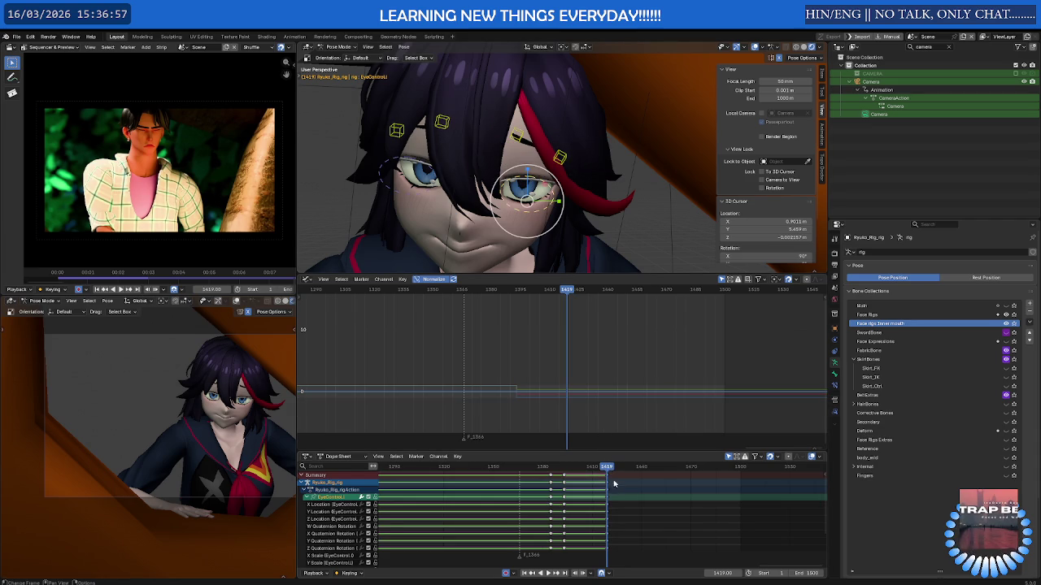
{"action": "left_click_drag", "start_coordinate": [607, 470], "coordinate": [621, 469]}
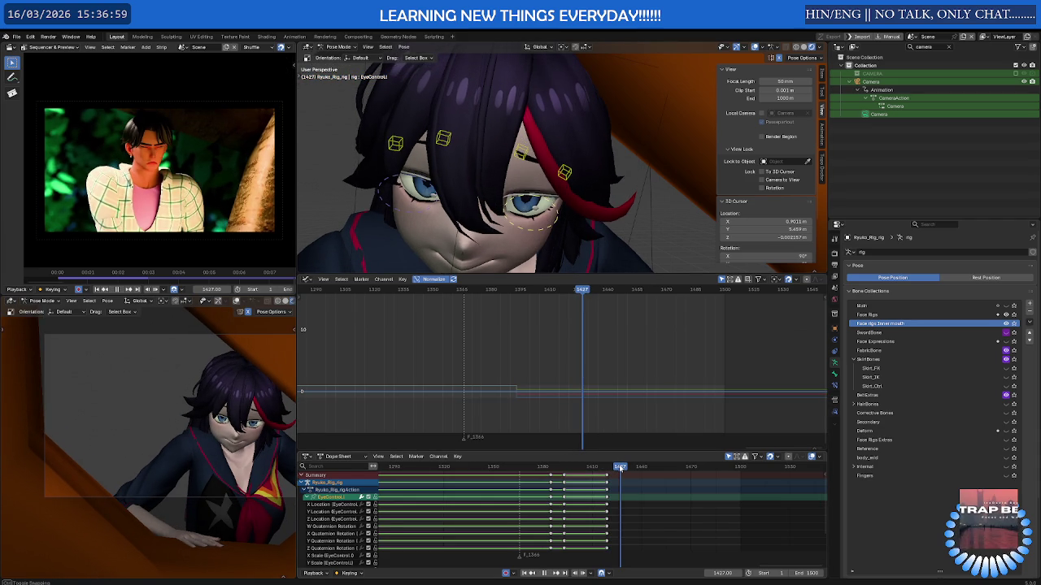
{"action": "middle_click_drag", "start_coordinate": [488, 204], "coordinate": [514, 135]}
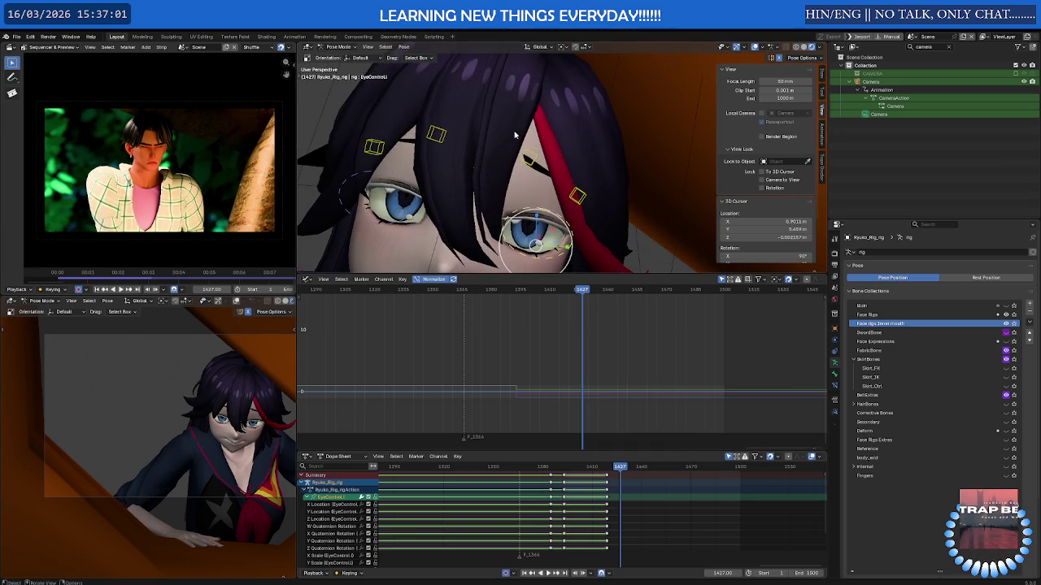
{"action": "left_click", "coordinate": [533, 159]}
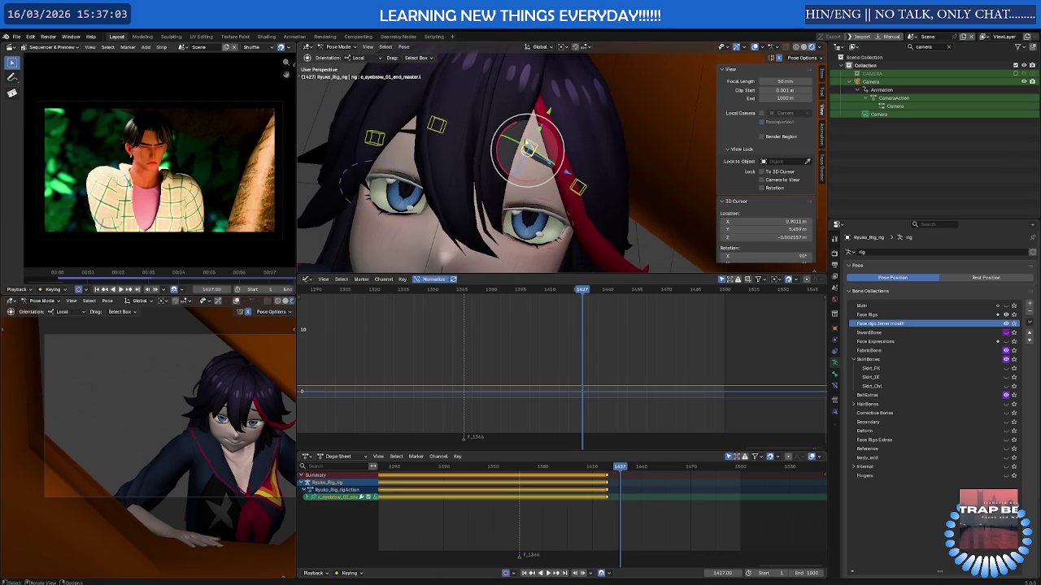
- Move the selected eyebrow bone into a new position with the Move tool
{"action": "key", "text": "shift+space"}
{"action": "left_click", "coordinate": [507, 116]}
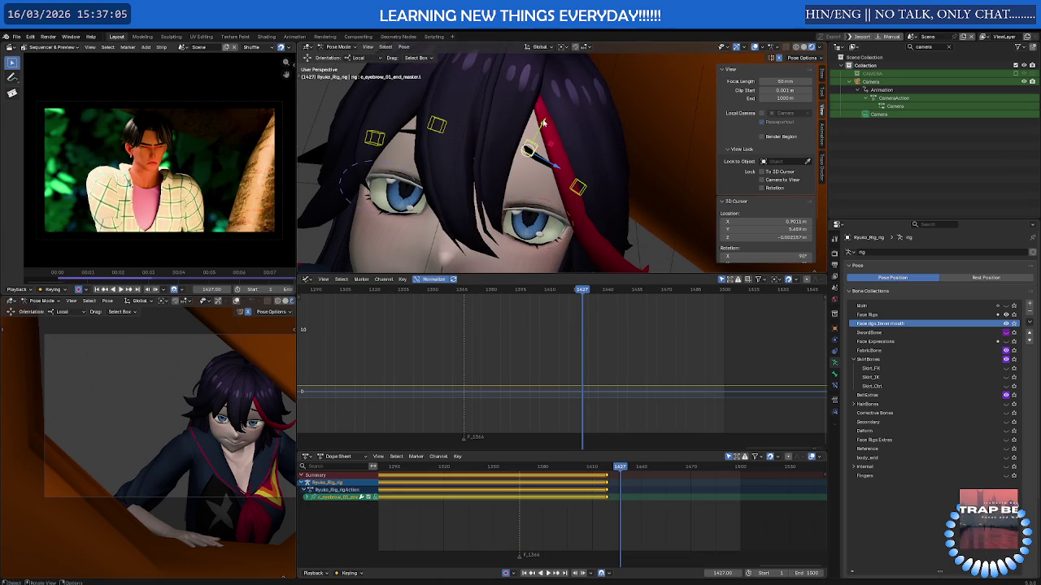
{"action": "left_click_drag", "start_coordinate": [543, 122], "coordinate": [528, 151]}
{"action": "middle_click_drag", "start_coordinate": [528, 150], "coordinate": [510, 186]}
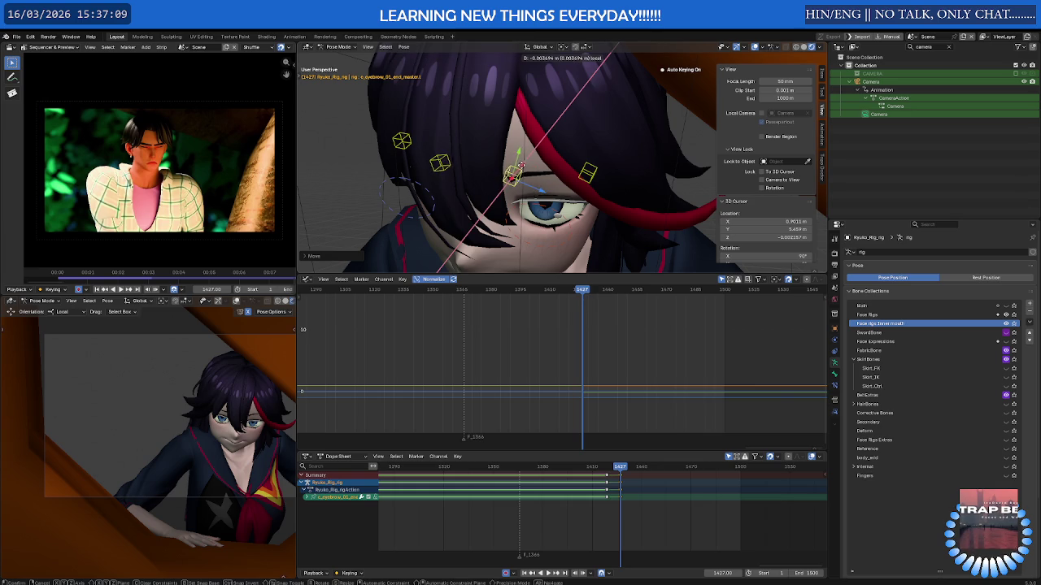
- Move c_eyebrow_01_end_master along its Y axis
{"action": "left_click", "coordinate": [596, 171]}
{"action": "middle_click_drag", "start_coordinate": [596, 171], "coordinate": [549, 165]}
{"action": "left_click", "coordinate": [515, 172]}
{"action": "key", "text": "g"}
{"action": "key", "text": "y"}
{"action": "left_click", "coordinate": [518, 153]}
- Reveal the hidden face controls and zoom in on the left eye
{"action": "left_click", "coordinate": [587, 171]}
{"action": "mouse_move", "coordinate": [587, 172]}
{"action": "middle_mouse_down"}
{"action": "mouse_move", "coordinate": [566, 174]}
{"action": "mouse_move", "coordinate": [546, 151]}
{"action": "middle_mouse_up"}
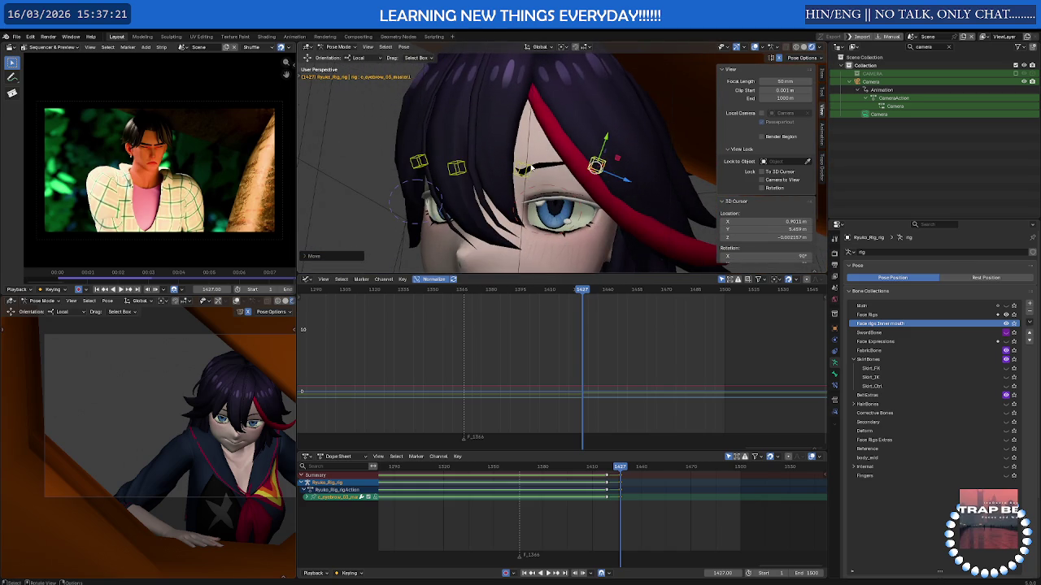
{"action": "left_click", "coordinate": [525, 168]}
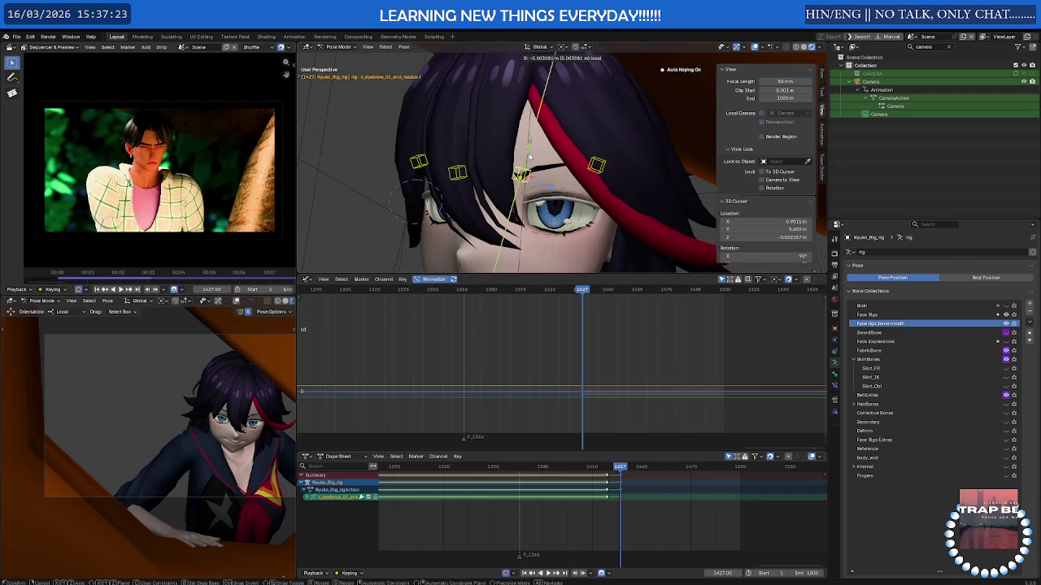
{"action": "middle_click_drag", "start_coordinate": [529, 150], "coordinate": [625, 192]}
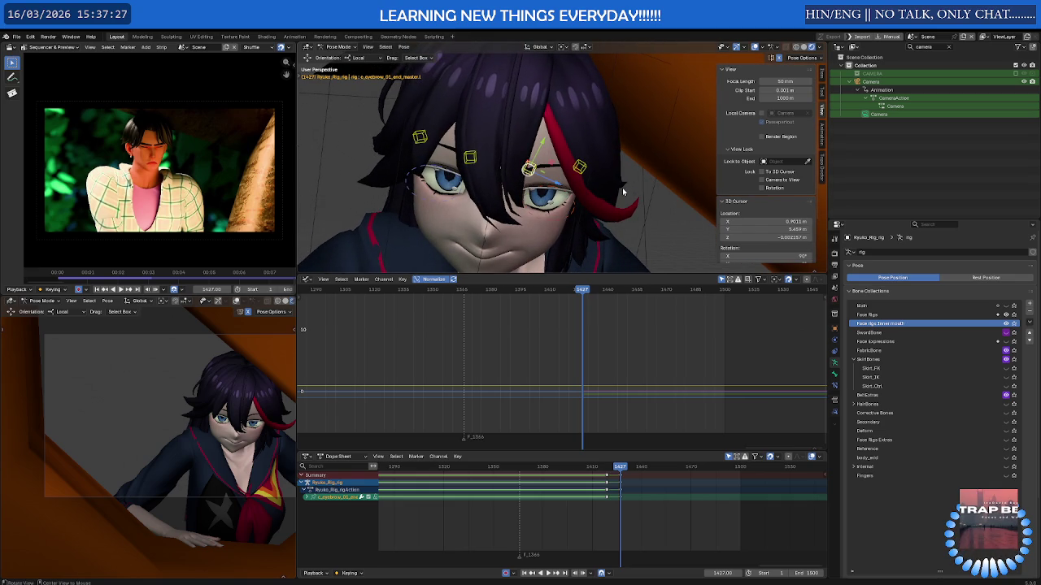
{"action": "key", "text": "alt+h"}
{"action": "mouse_move", "coordinate": [622, 191]}
{"action": "middle_mouse_down"}
{"action": "mouse_move", "coordinate": [611, 177]}
{"action": "mouse_move", "coordinate": [588, 187]}
{"action": "mouse_move", "coordinate": [624, 174]}
{"action": "middle_mouse_up"}
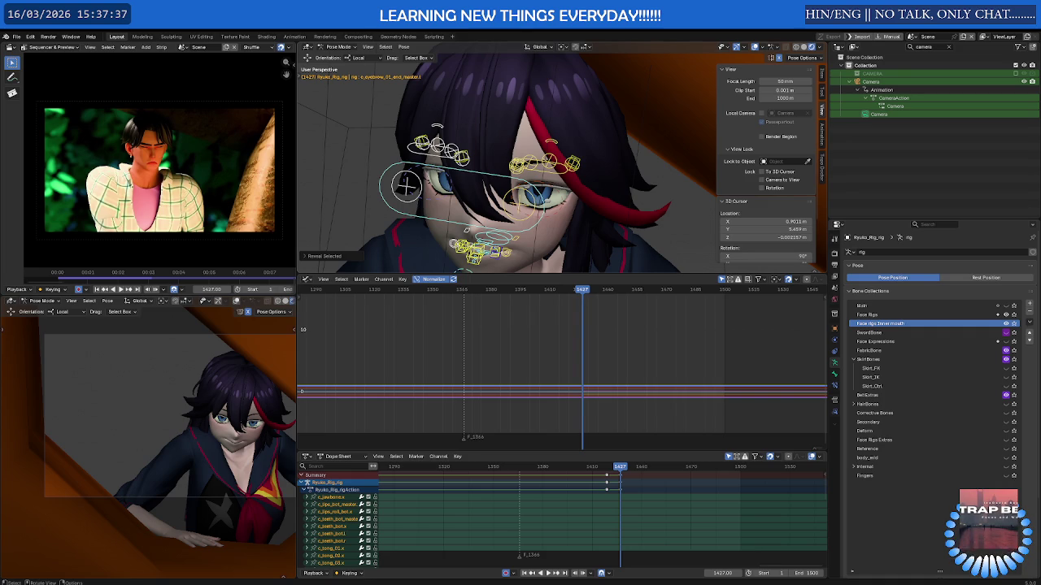
{"action": "middle_click_drag", "start_coordinate": [573, 181], "coordinate": [543, 155]}
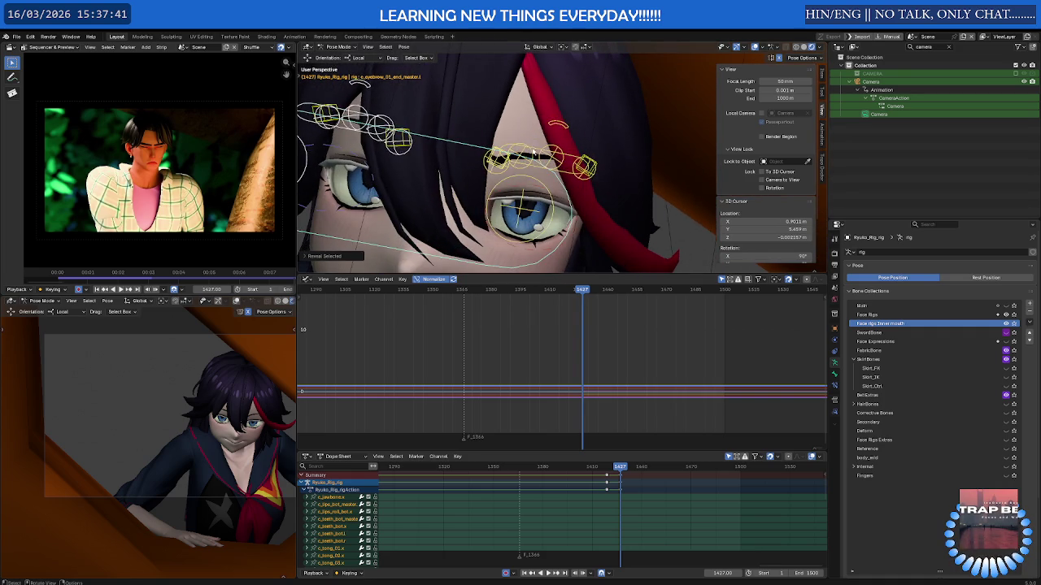
- Pick the EyeClosed.L bone among the overlapping bones and rotate it
{"action": "left_click", "coordinate": [542, 154]}
{"action": "left_click", "coordinate": [539, 155]}
{"action": "left_click", "coordinate": [539, 159], "text": "alt"}
{"action": "left_click", "coordinate": [536, 164]}
{"action": "key", "text": "r"}
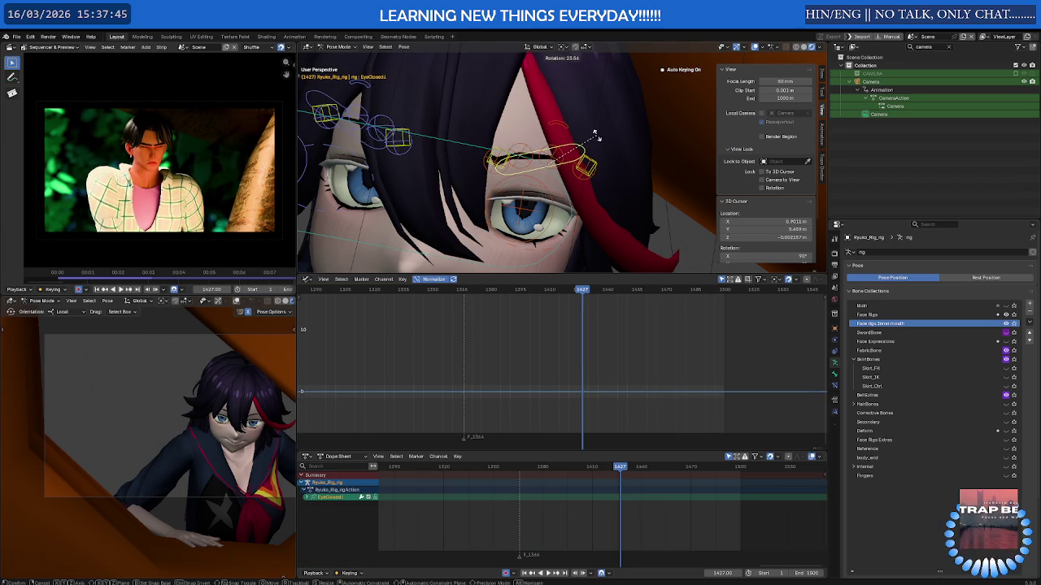
{"action": "left_click", "coordinate": [573, 167]}
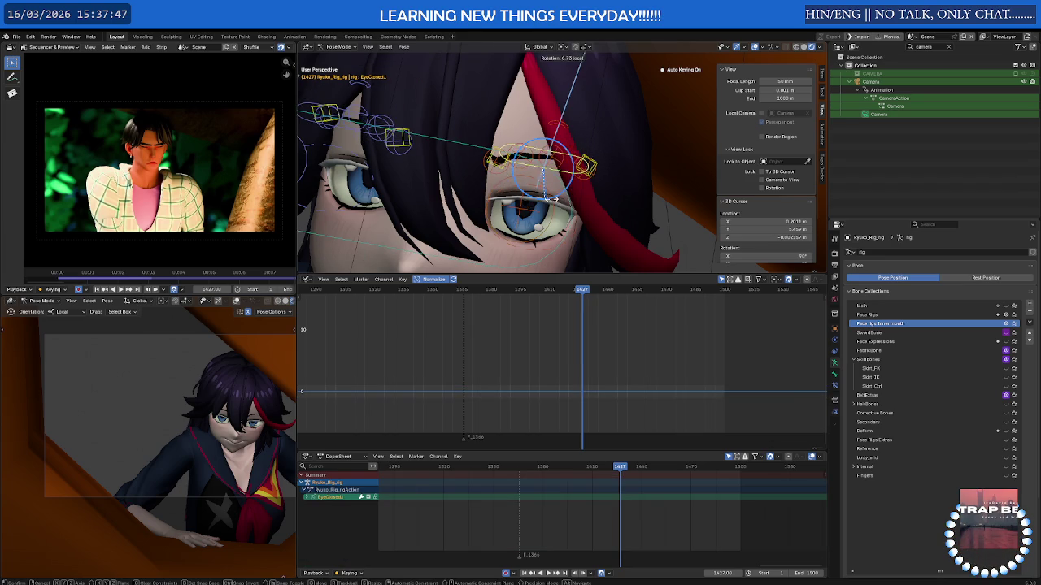
{"action": "left_click_drag", "start_coordinate": [541, 195], "coordinate": [565, 129]}
- Set the transform orientation to Default for c_eyebrow_full.L, then select c_eyebrow_05_master
{"action": "left_click", "coordinate": [568, 120]}
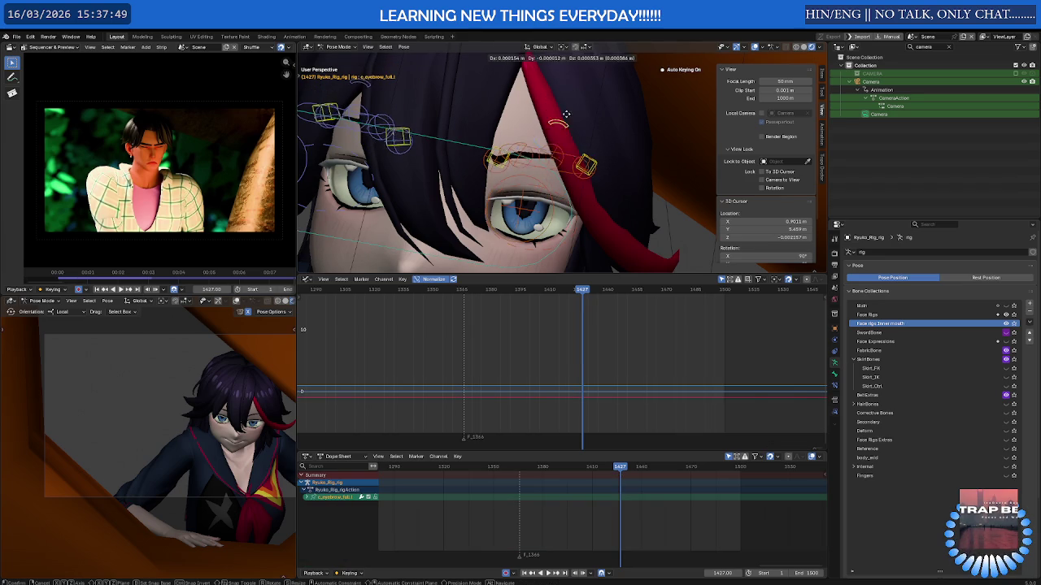
{"action": "key", "text": "comma"}
{"action": "left_click", "coordinate": [557, 123]}
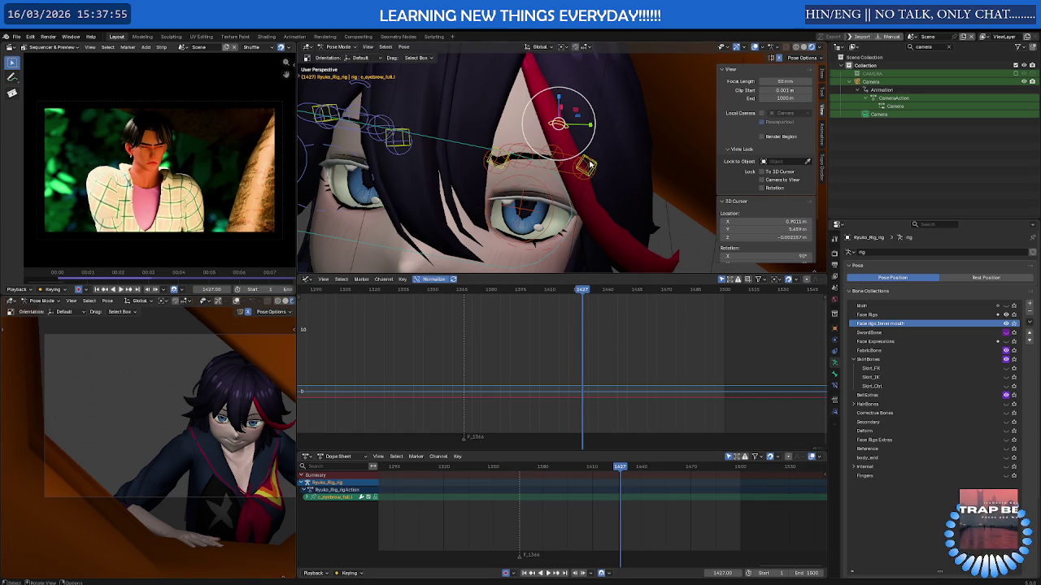
{"action": "left_click", "coordinate": [589, 166]}
- Mark frame 1419 and play back to review the eyebrows
{"action": "left_click_drag", "start_coordinate": [621, 468], "coordinate": [605, 470]}
{"action": "key", "text": "m"}
{"action": "key", "text": "space"}
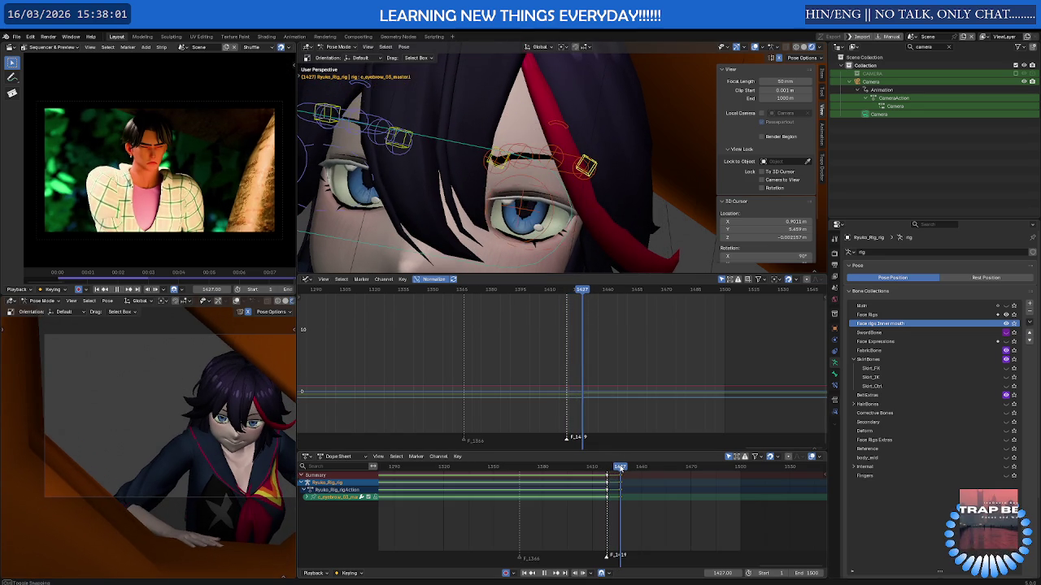
{"action": "key", "text": "space"}
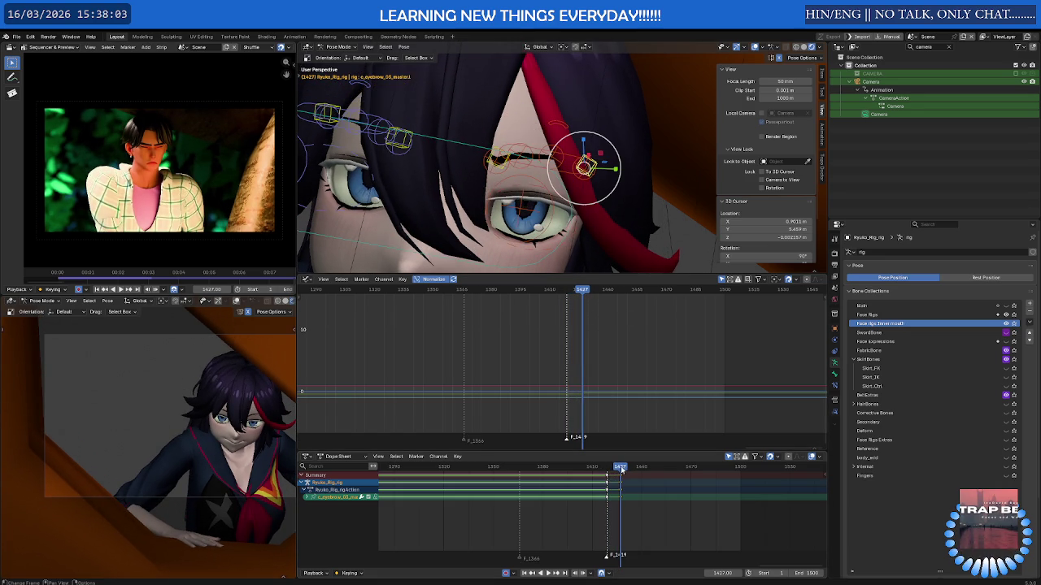
- Move c_eyebrow_full.l along its local Y axis at frame 1419 and key it
{"action": "left_click", "coordinate": [552, 130]}
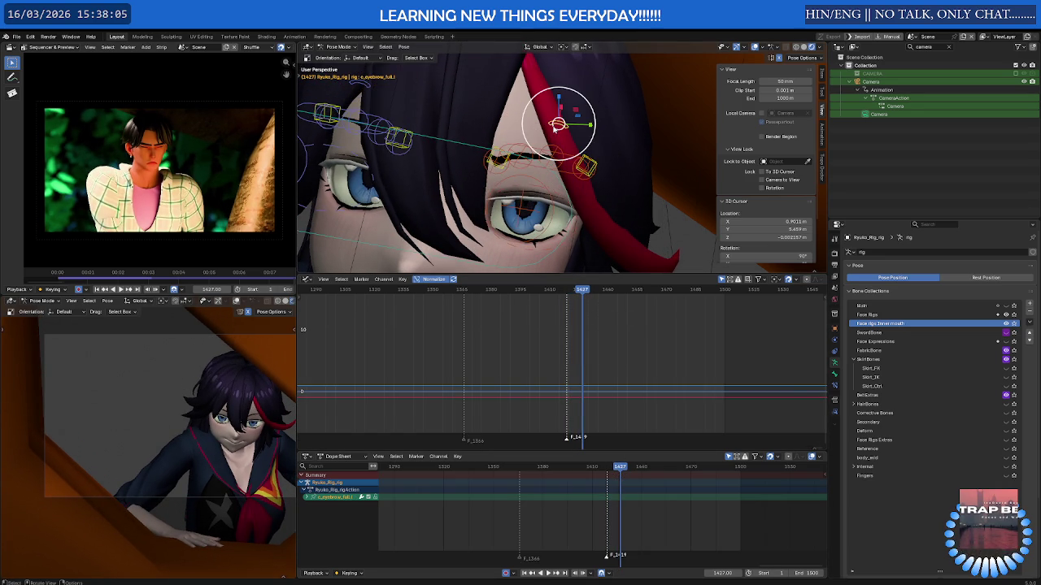
{"action": "key", "text": "shift+space"}
{"action": "left_click", "coordinate": [543, 122]}
{"action": "left_click", "coordinate": [610, 469]}
{"action": "key", "text": "space"}
{"action": "key", "text": "Escape"}
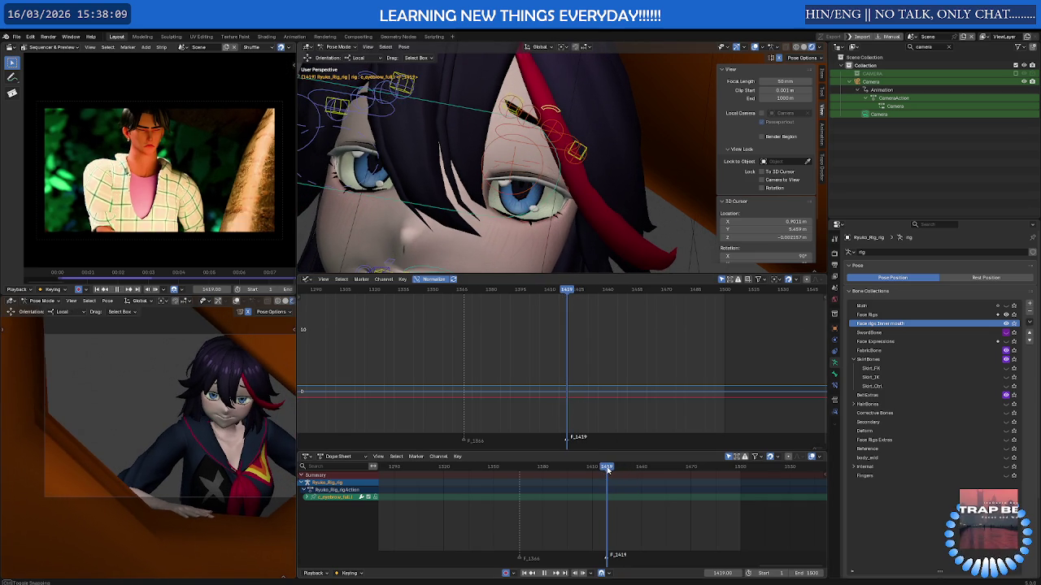
{"action": "key", "text": "g"}
{"action": "key", "text": "y"}
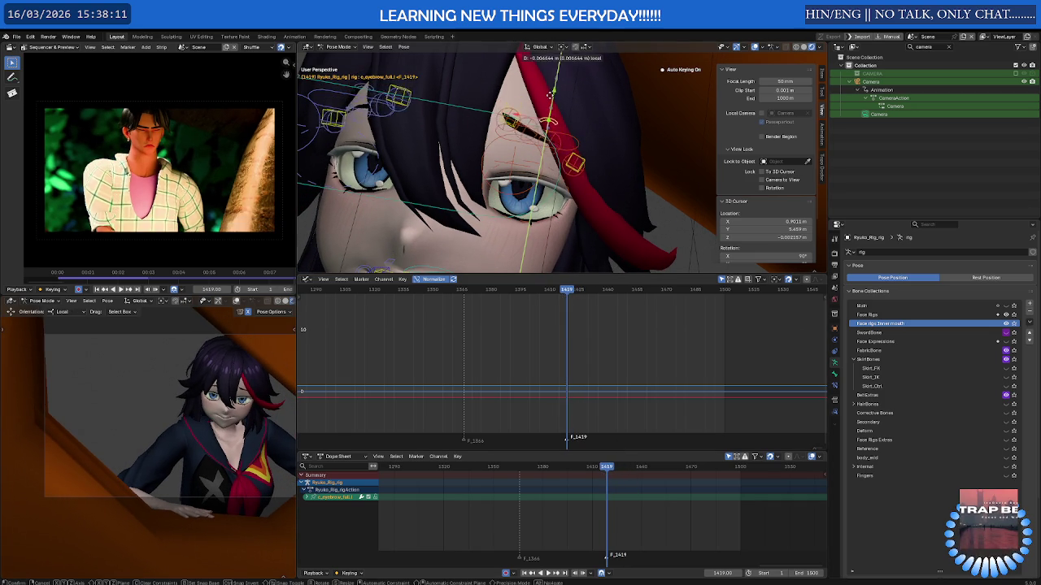
{"action": "left_click", "coordinate": [547, 102]}
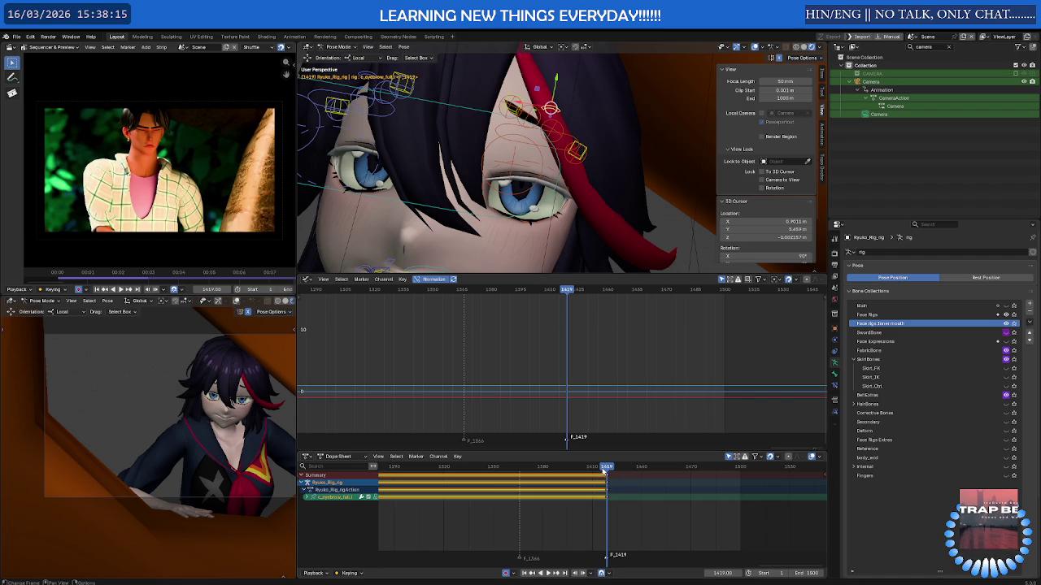
- Move c_eyebrow_full.l along Y at frame 1427, keying the new eyebrow pose
{"action": "key", "text": "space"}
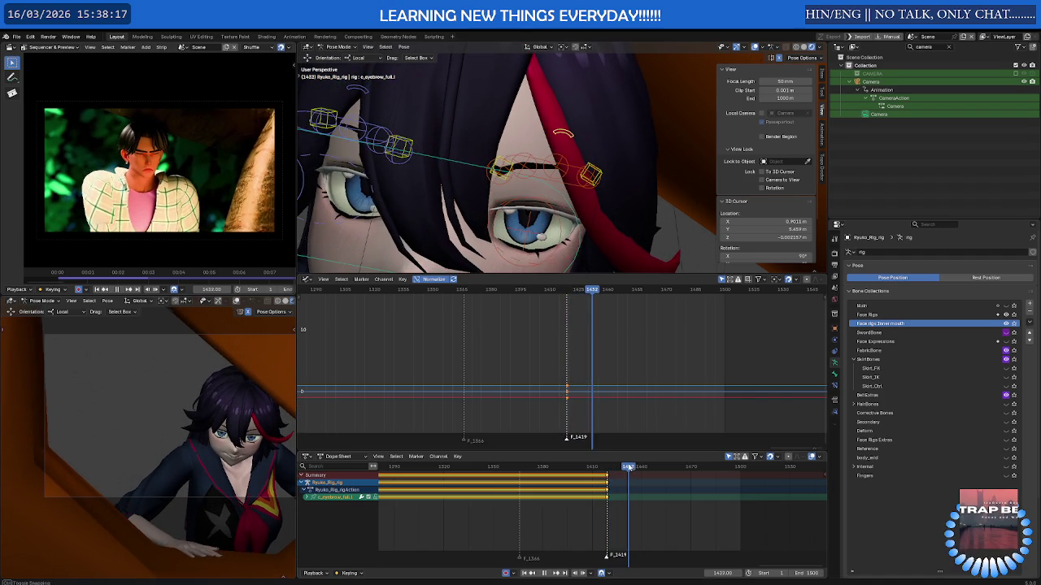
{"action": "mouse_move", "coordinate": [631, 467]}
{"action": "left_mouse_down"}
{"action": "mouse_move", "coordinate": [609, 468]}
{"action": "mouse_move", "coordinate": [620, 469]}
{"action": "left_mouse_up"}
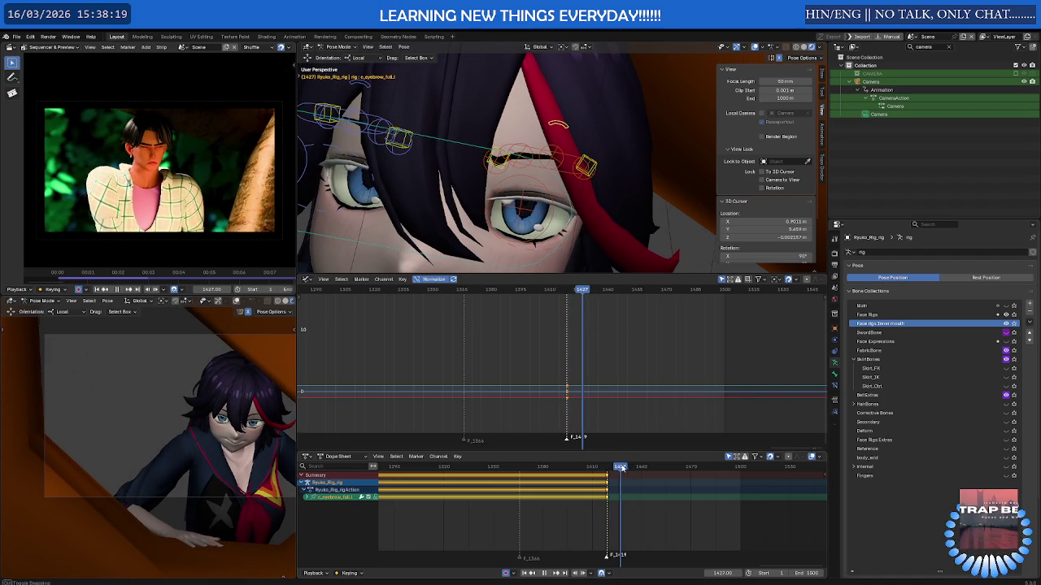
{"action": "key", "text": "space"}
{"action": "left_click", "coordinate": [594, 165]}
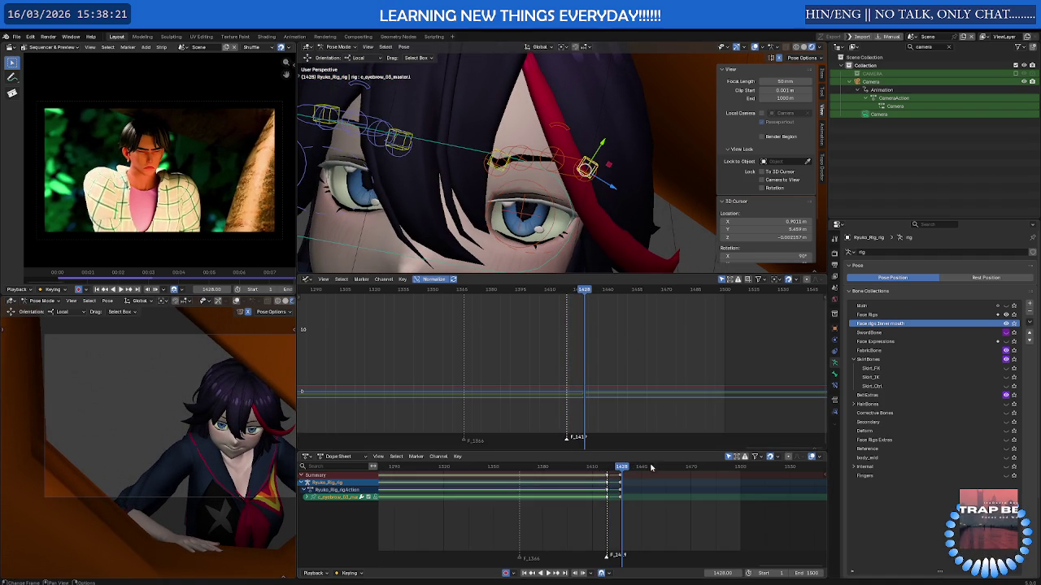
{"action": "key", "text": "space"}
{"action": "key", "text": "space"}
{"action": "left_click", "coordinate": [558, 123]}
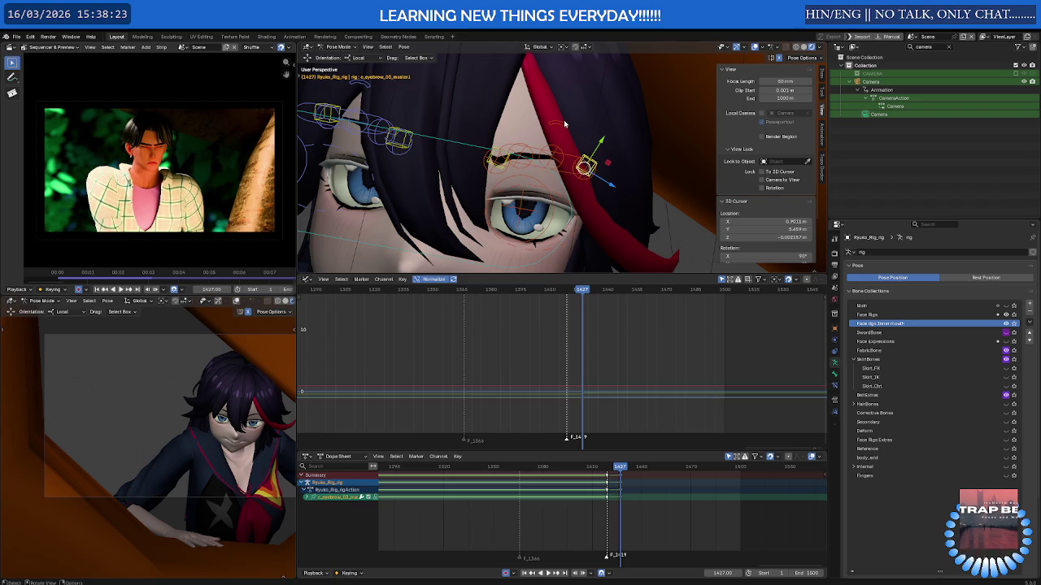
{"action": "key", "text": "g"}
{"action": "key", "text": "y"}
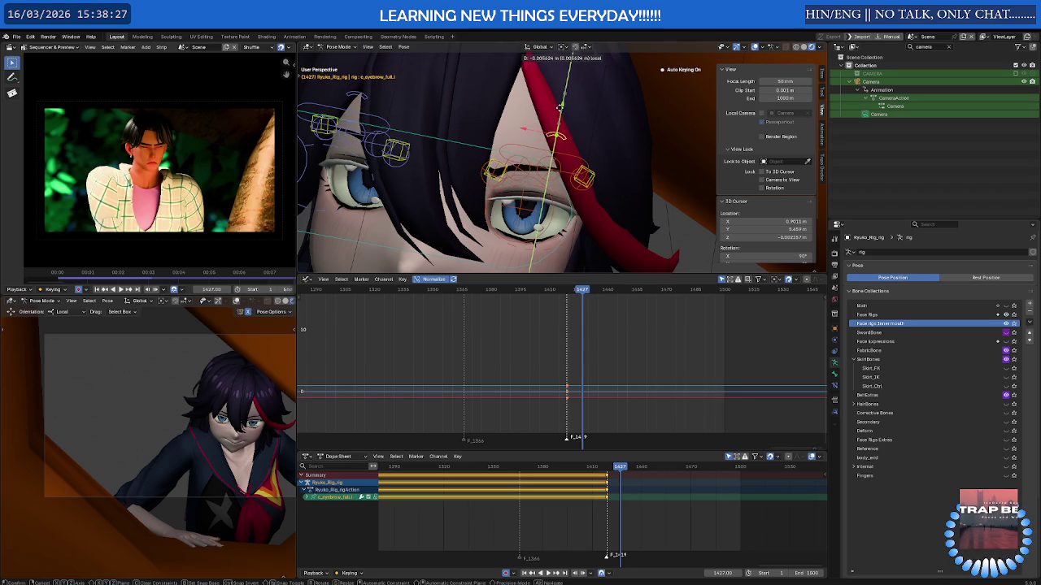
{"action": "left_click", "coordinate": [559, 113]}
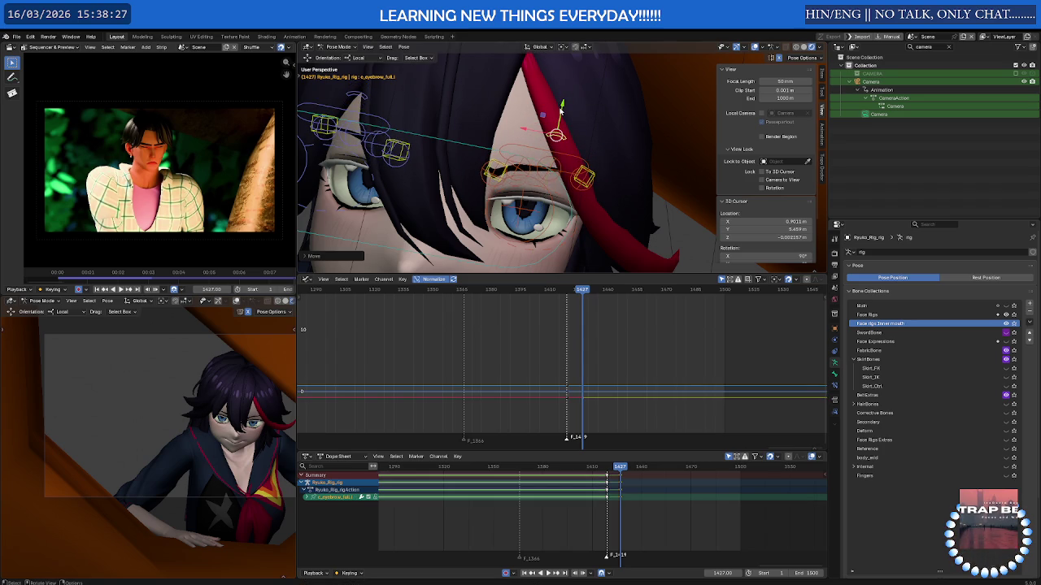
- Rotate the left eyebrow end control about 37° to tilt the brow, then show the rig controls
{"action": "scroll", "coordinate": [505, 168], "scroll_direction": "up", "scroll_amount": 2}
{"action": "left_click", "coordinate": [511, 172], "text": "alt"}
{"action": "left_click", "coordinate": [514, 181]}
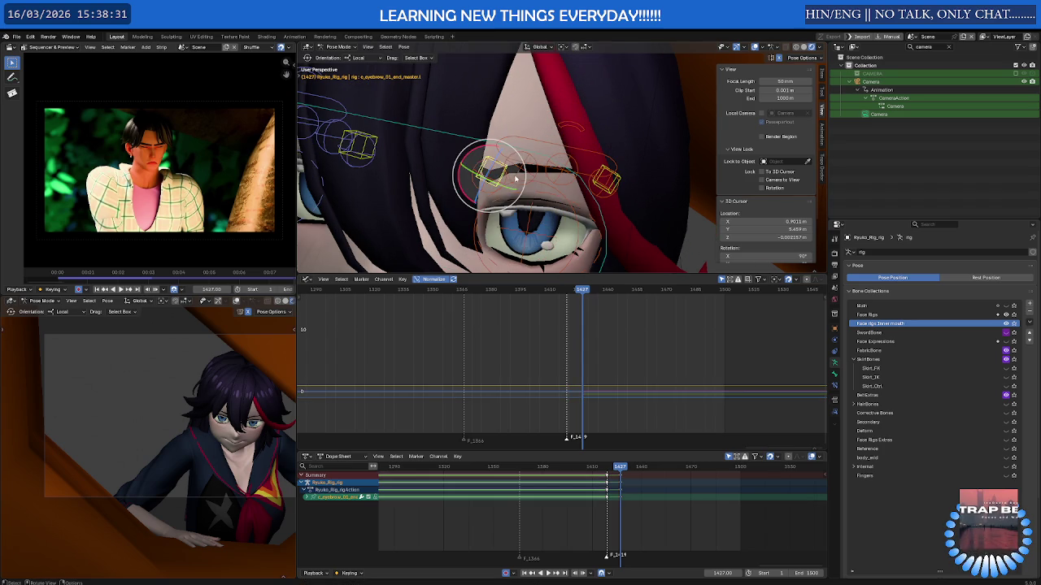
{"action": "key", "text": "r"}
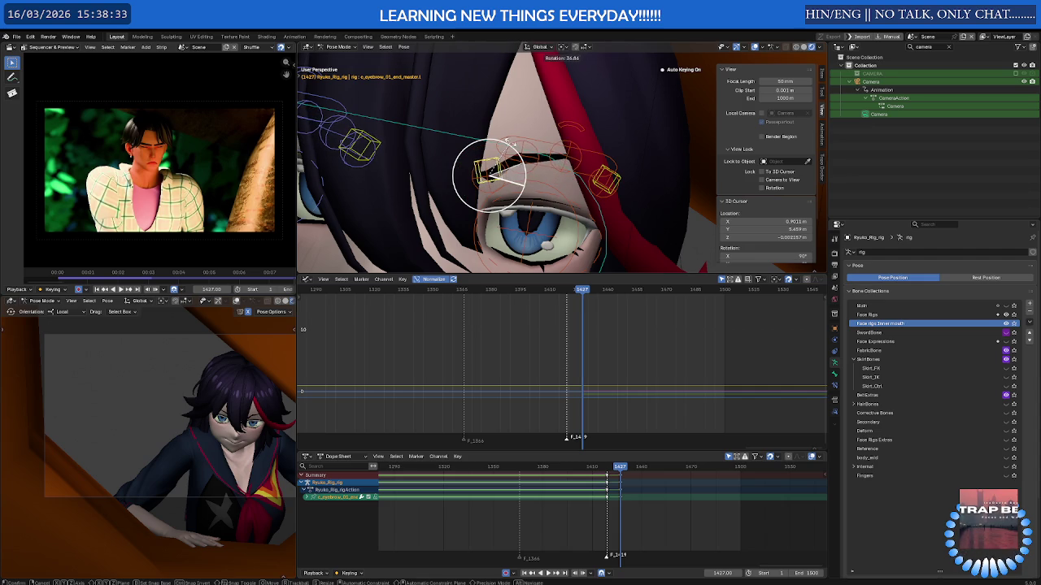
{"action": "left_click", "coordinate": [508, 143]}
{"action": "mouse_move", "coordinate": [537, 185]}
{"action": "middle_mouse_down"}
{"action": "mouse_move", "coordinate": [580, 199]}
{"action": "mouse_move", "coordinate": [552, 163]}
{"action": "middle_mouse_up"}
{"action": "scroll", "coordinate": [580, 200], "scroll_direction": "down", "scroll_amount": 3}
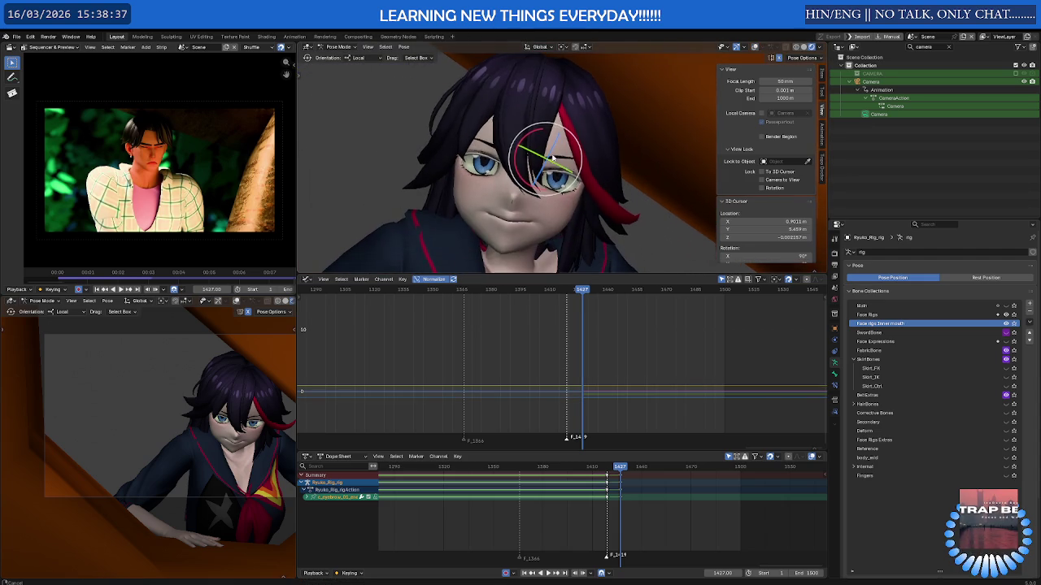
{"action": "scroll", "coordinate": [553, 162], "scroll_direction": "up", "scroll_amount": 2}
{"action": "key", "text": "shift+alt+z"}
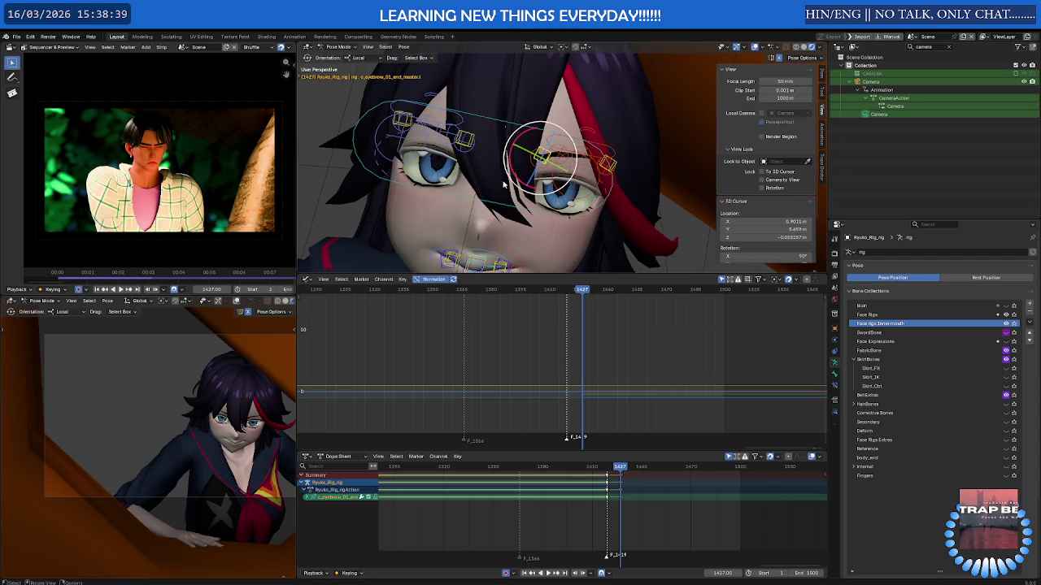
- Squash the right eye control and nudge it slightly to narrow the eyelid
{"action": "left_click", "coordinate": [376, 155]}
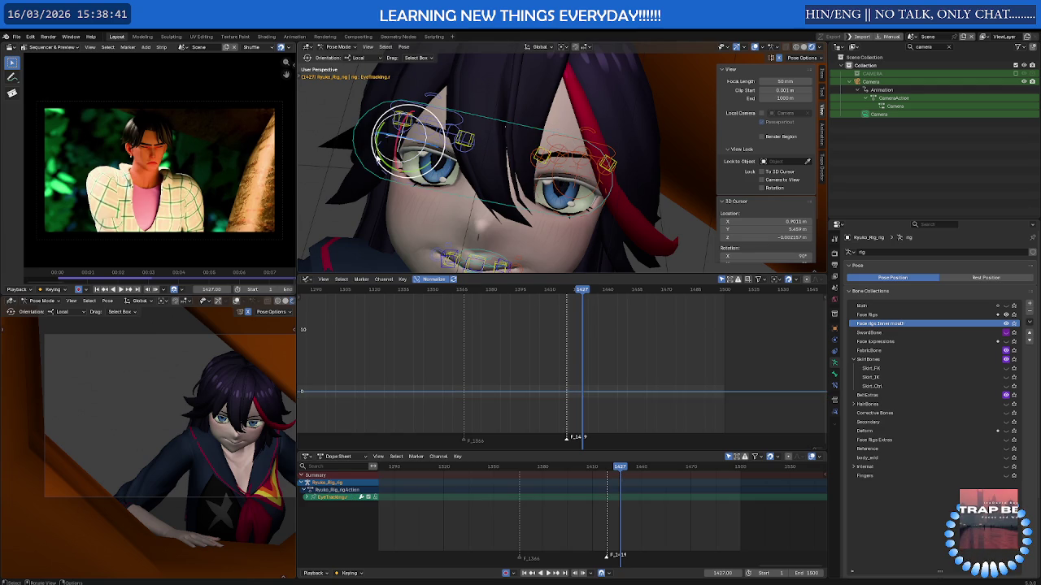
{"action": "left_click", "coordinate": [378, 158]}
{"action": "key", "text": "shift+space"}
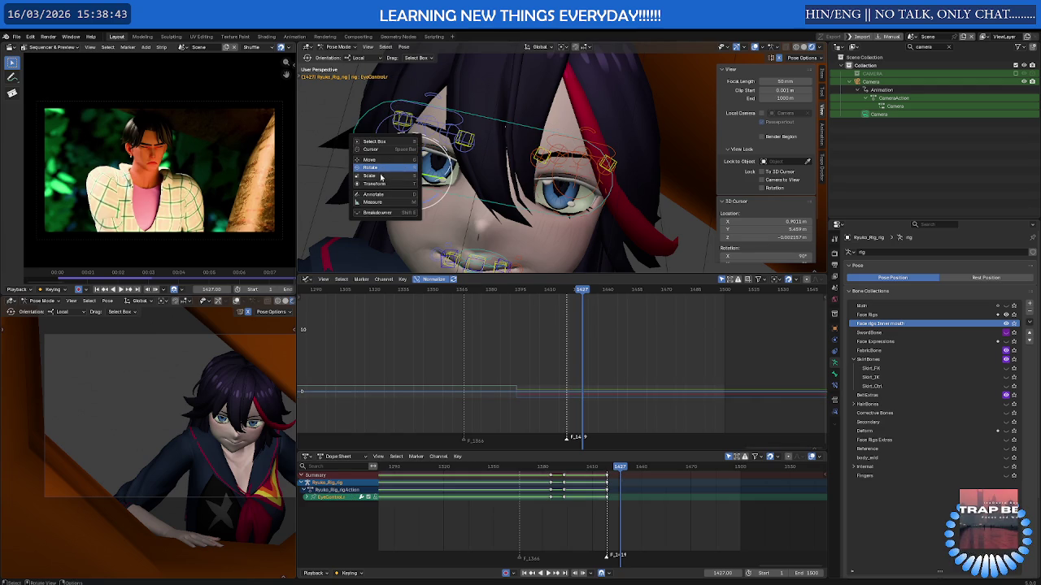
{"action": "left_click", "coordinate": [379, 174]}
{"action": "left_click_drag", "start_coordinate": [422, 147], "coordinate": [416, 172]}
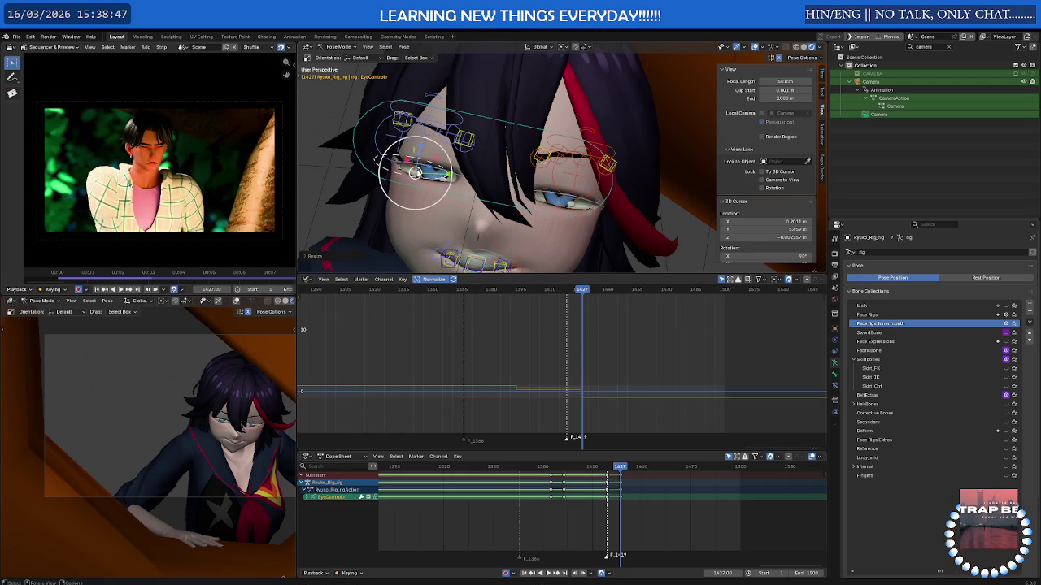
{"action": "key", "text": "shift+space"}
{"action": "left_click", "coordinate": [396, 145]}
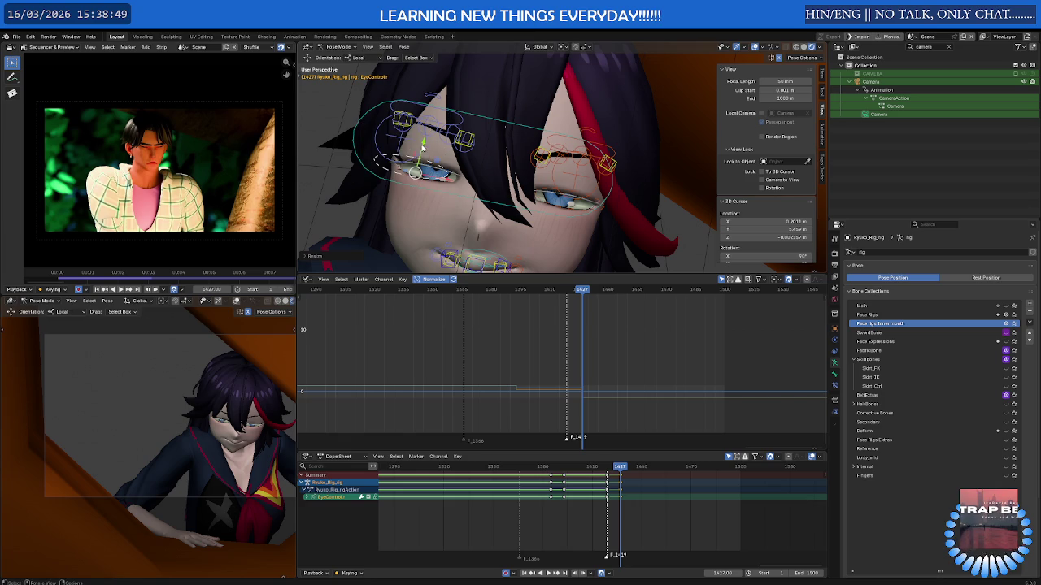
{"action": "left_click_drag", "start_coordinate": [446, 144], "coordinate": [447, 150]}
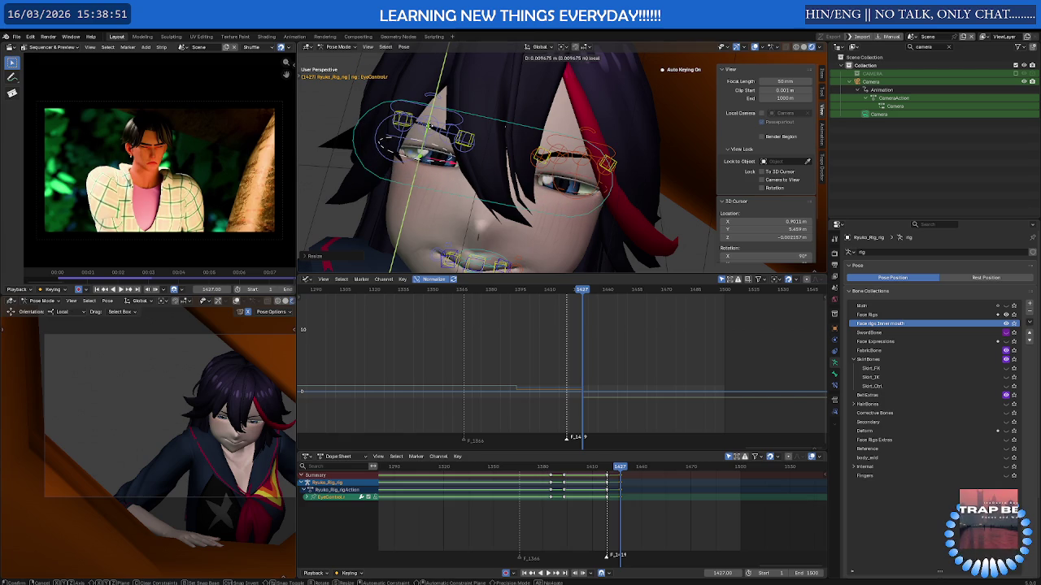
{"action": "left_click", "coordinate": [430, 126]}
- Shrink the right eye control into a squint
{"action": "key", "text": "shift+space"}
{"action": "left_click", "coordinate": [413, 148]}
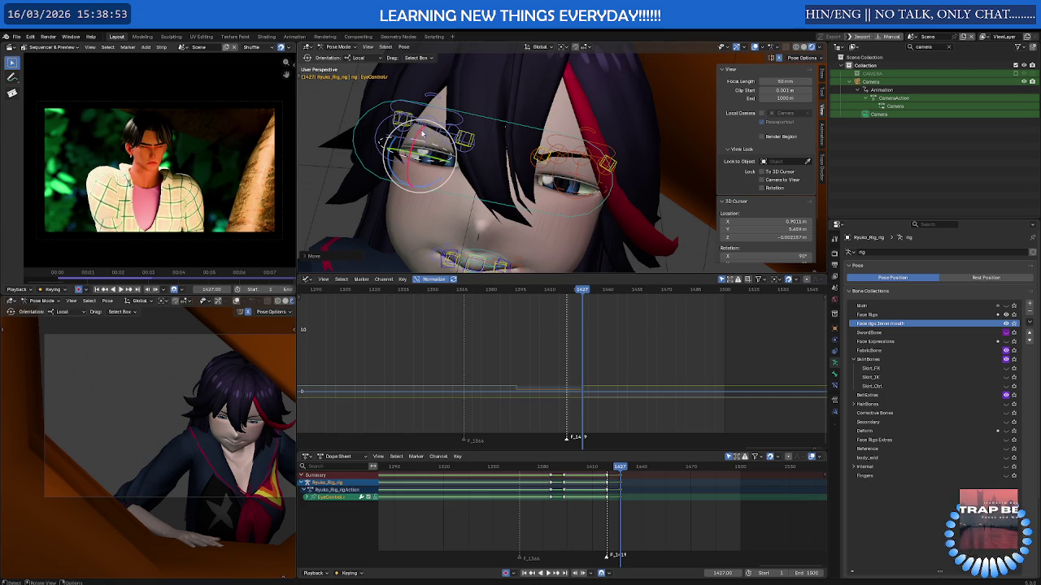
{"action": "key", "text": "shift+space"}
{"action": "left_click", "coordinate": [408, 141]}
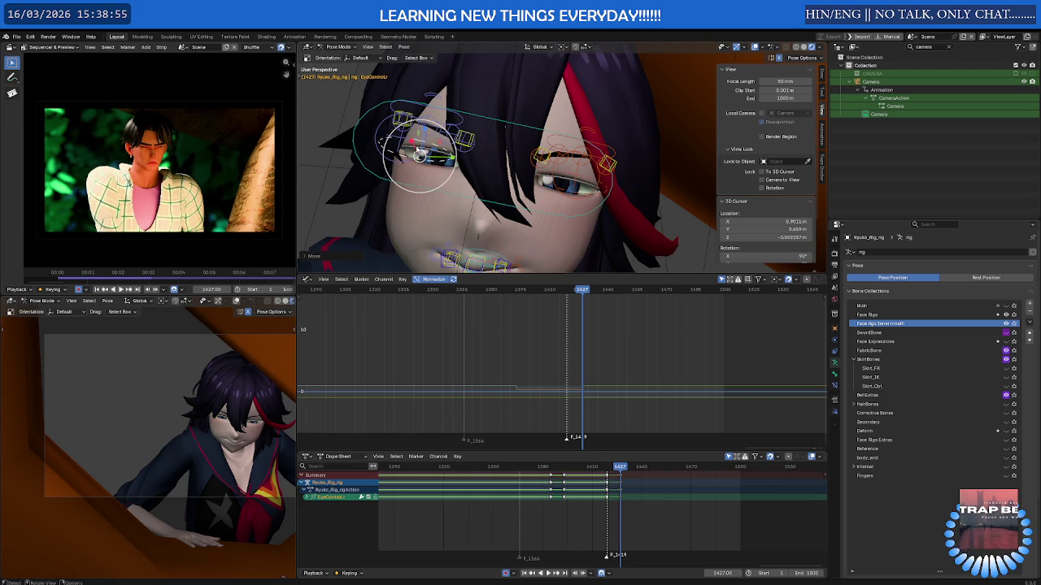
{"action": "key", "text": "s"}
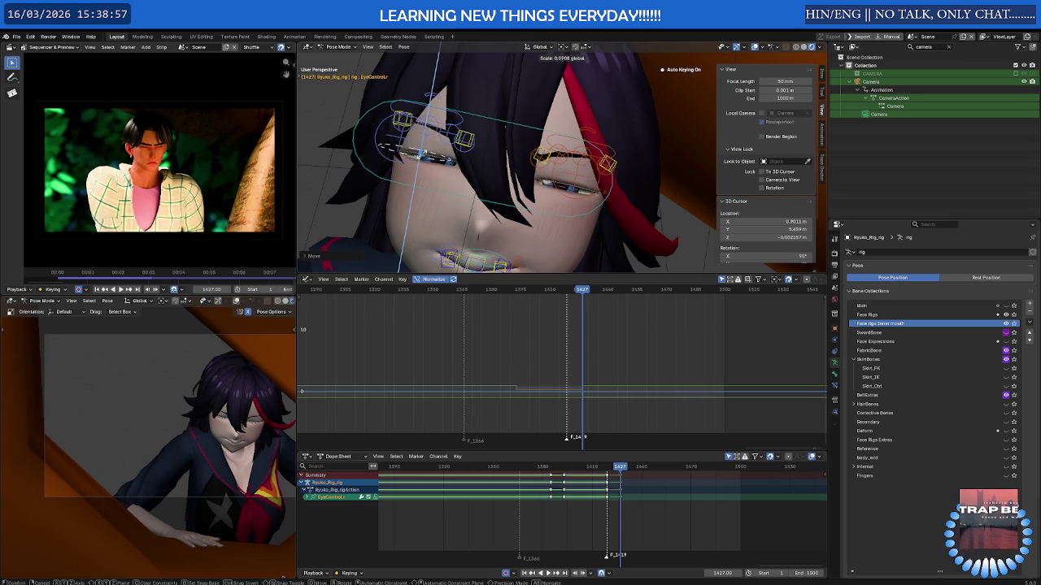
{"action": "left_click", "coordinate": [423, 141]}
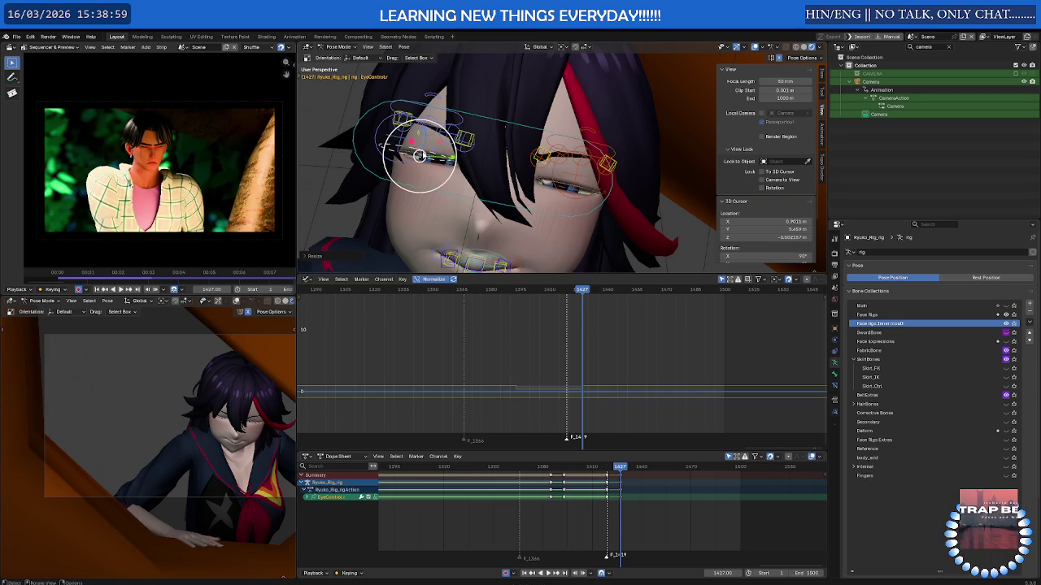
- Set the transform orientation to Local and scale the eye control along Y
{"action": "key", "text": "shift+space"}
{"action": "left_click", "coordinate": [408, 150]}
{"action": "key", "text": "shift+space"}
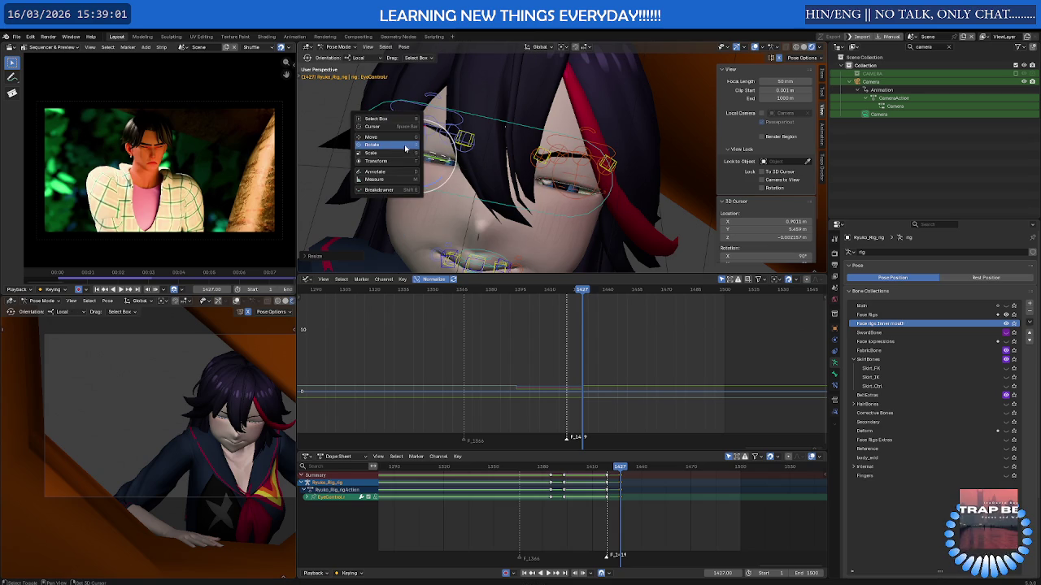
{"action": "left_click", "coordinate": [398, 156]}
{"action": "mouse_move", "coordinate": [450, 161]}
{"action": "middle_mouse_down"}
{"action": "mouse_move", "coordinate": [456, 175]}
{"action": "mouse_move", "coordinate": [446, 155]}
{"action": "middle_mouse_up"}
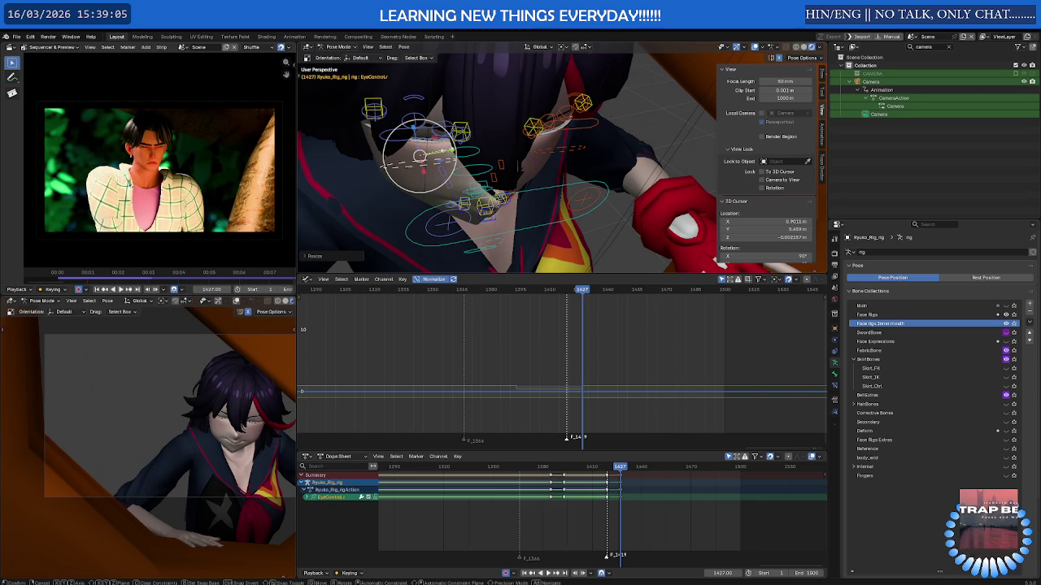
{"action": "key", "text": "s"}
{"action": "key", "text": "y"}
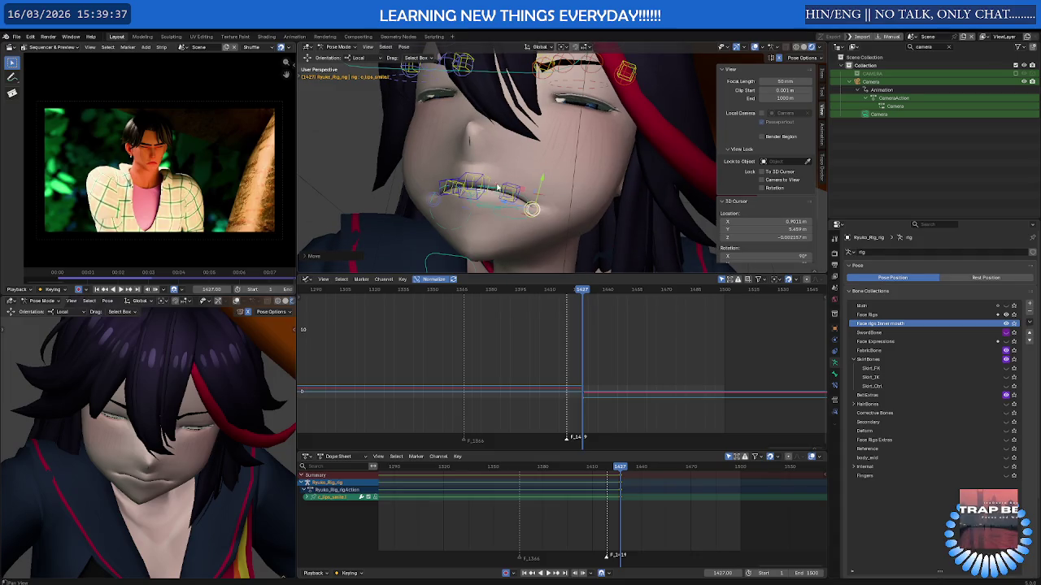
- Move the mouth control to reshape the lips, cancelling the unwanted attempts
{"action": "key", "text": "g"}
{"action": "right_click", "coordinate": [532, 209]}
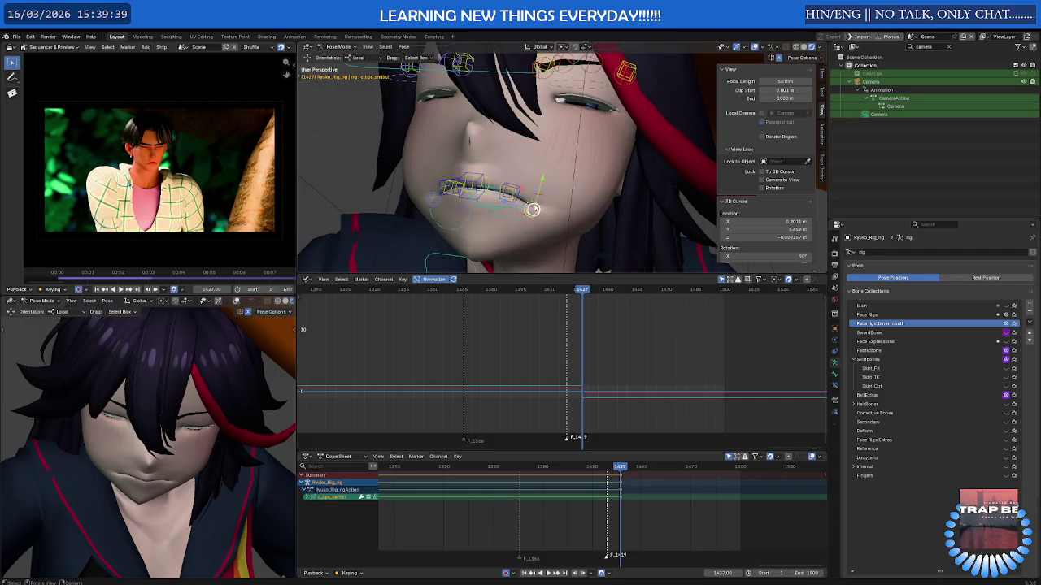
{"action": "key", "text": "g"}
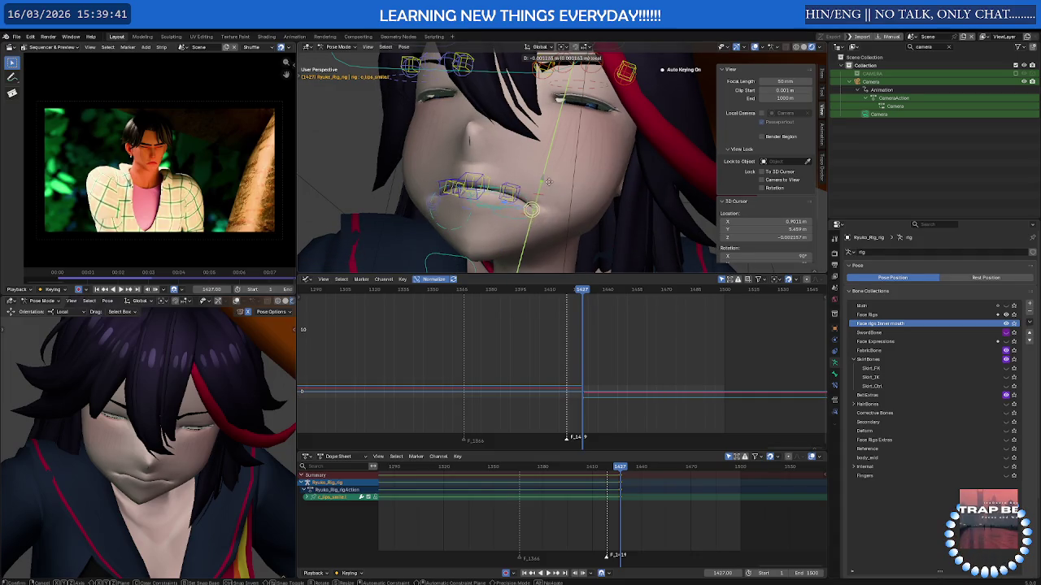
{"action": "left_click", "coordinate": [526, 213]}
{"action": "middle_click_drag", "start_coordinate": [527, 213], "coordinate": [525, 215]}
{"action": "key", "text": "g"}
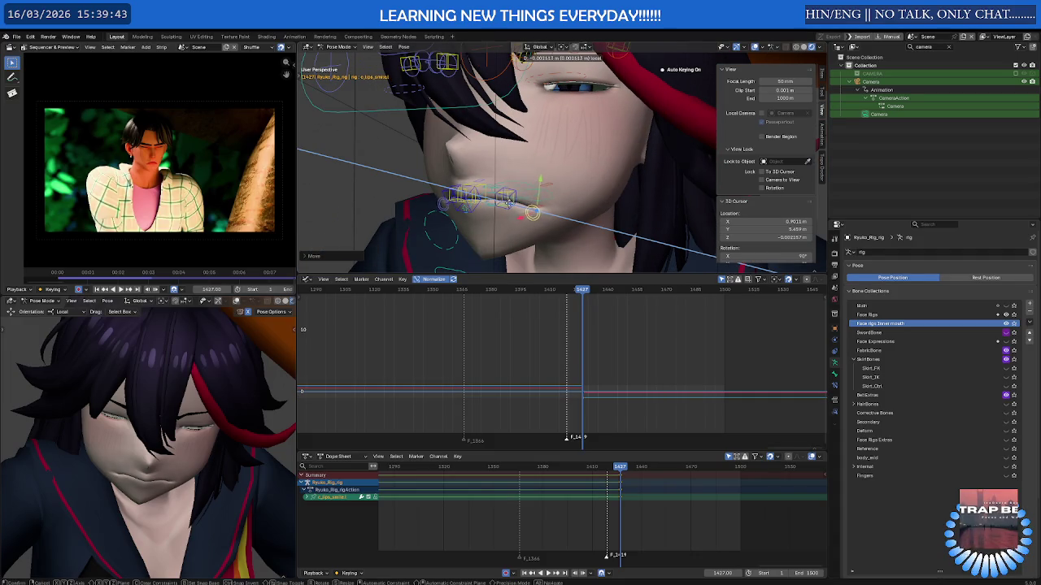
{"action": "right_click", "coordinate": [531, 207]}
{"action": "mouse_move", "coordinate": [529, 204]}
{"action": "middle_mouse_down"}
{"action": "mouse_move", "coordinate": [521, 199]}
{"action": "mouse_move", "coordinate": [530, 189]}
{"action": "middle_mouse_up"}
- Shift the mouth control along its Y axis and adjust it once more
{"action": "key", "text": "g"}
{"action": "key", "text": "y"}
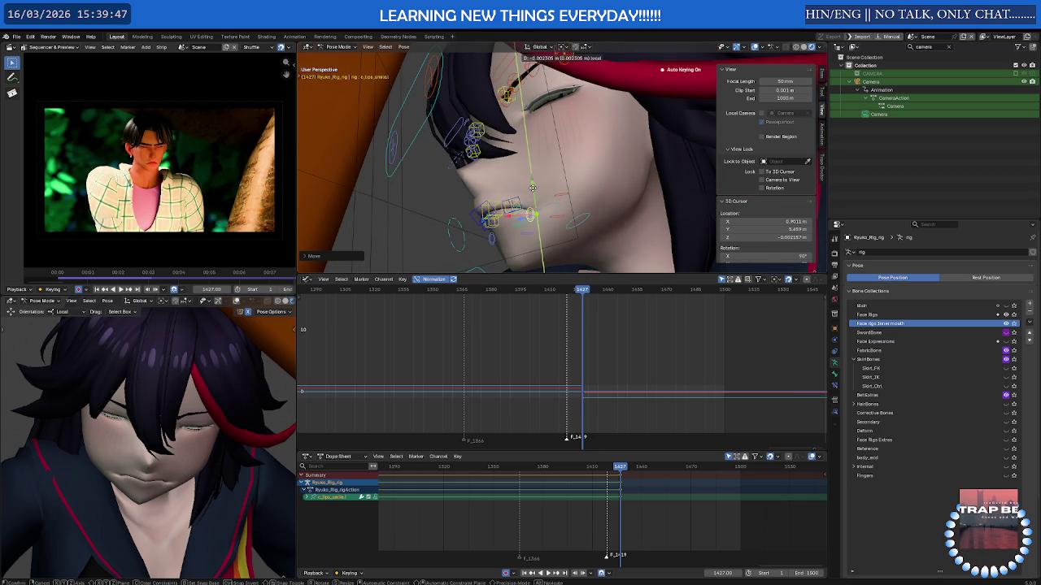
{"action": "left_click", "coordinate": [531, 188]}
{"action": "mouse_move", "coordinate": [531, 187]}
{"action": "middle_mouse_down"}
{"action": "mouse_move", "coordinate": [561, 174]}
{"action": "mouse_move", "coordinate": [579, 186]}
{"action": "mouse_move", "coordinate": [551, 203]}
{"action": "middle_mouse_up"}
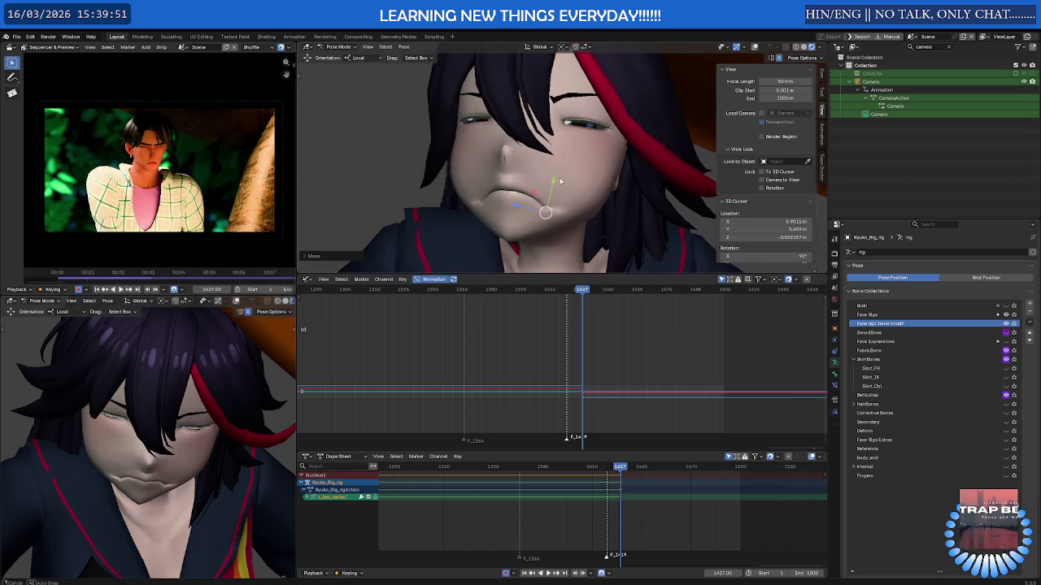
{"action": "key", "text": "g"}
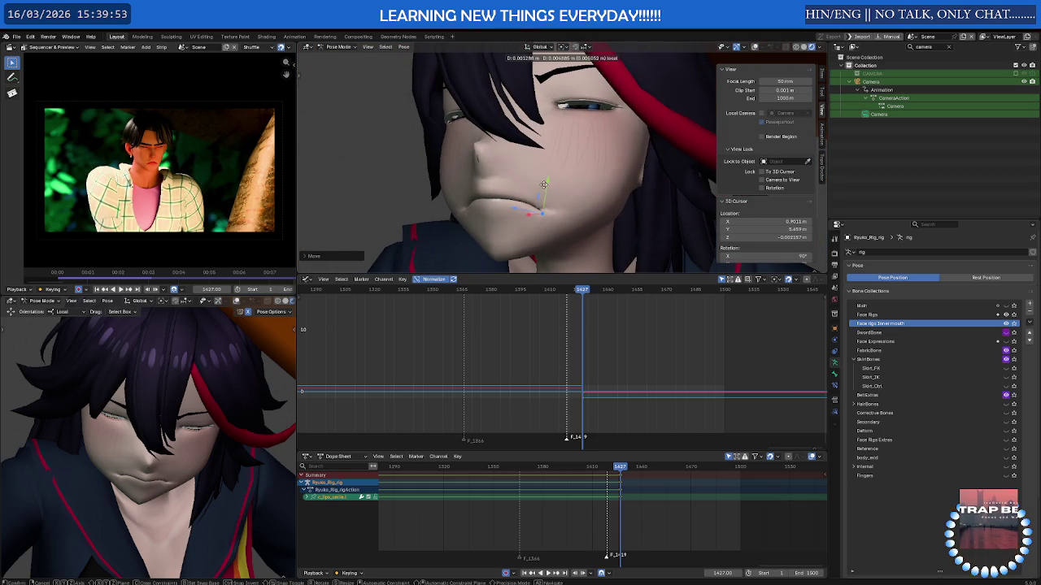
{"action": "left_click", "coordinate": [543, 184]}
- Show the rig controls and raise the c_lips_offset lip bone
{"action": "key", "text": "shift+alt+z"}
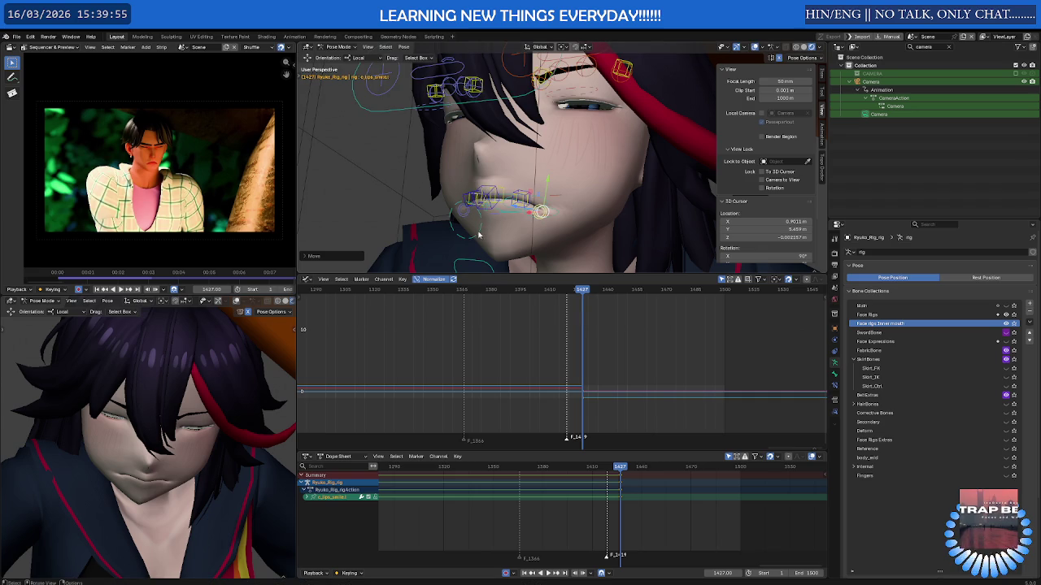
{"action": "left_click", "coordinate": [479, 234]}
{"action": "key", "text": "g"}
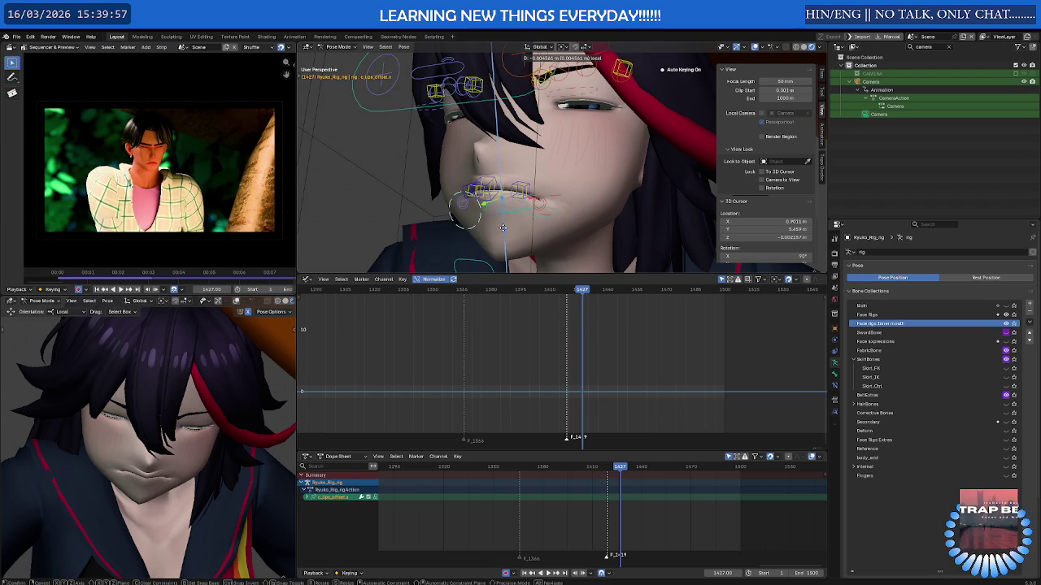
{"action": "left_click", "coordinate": [525, 221]}
- Move the c_lips_shrink lip-corner bone with an axis constraint, then scrub past frame 1427
{"action": "left_click", "coordinate": [540, 206]}
{"action": "key", "text": "g"}
{"action": "key", "text": "y"}
{"action": "key", "text": "y"}
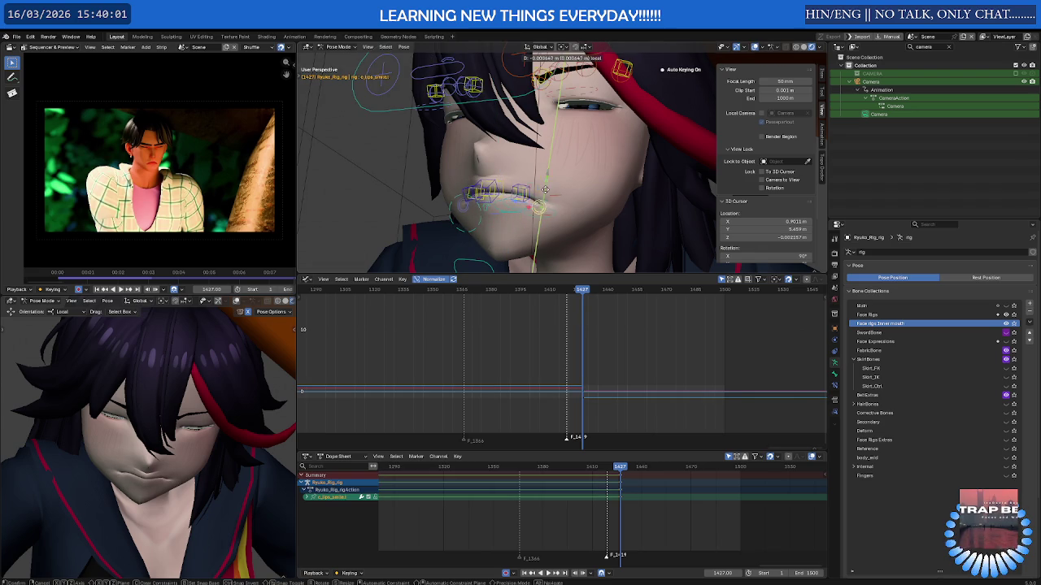
{"action": "middle_click_drag", "start_coordinate": [545, 182], "coordinate": [521, 213]}
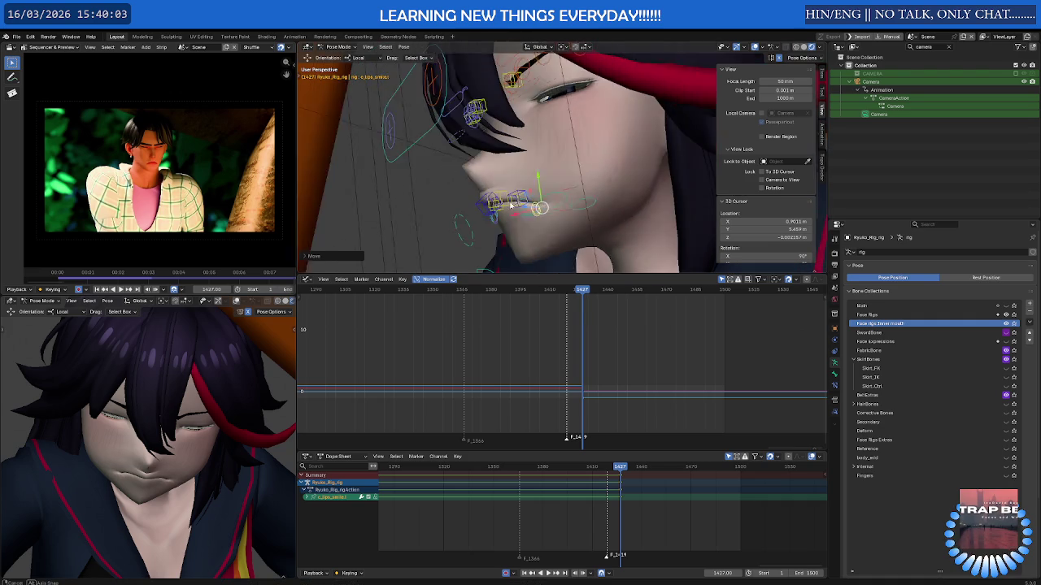
{"action": "key", "text": "shift+y"}
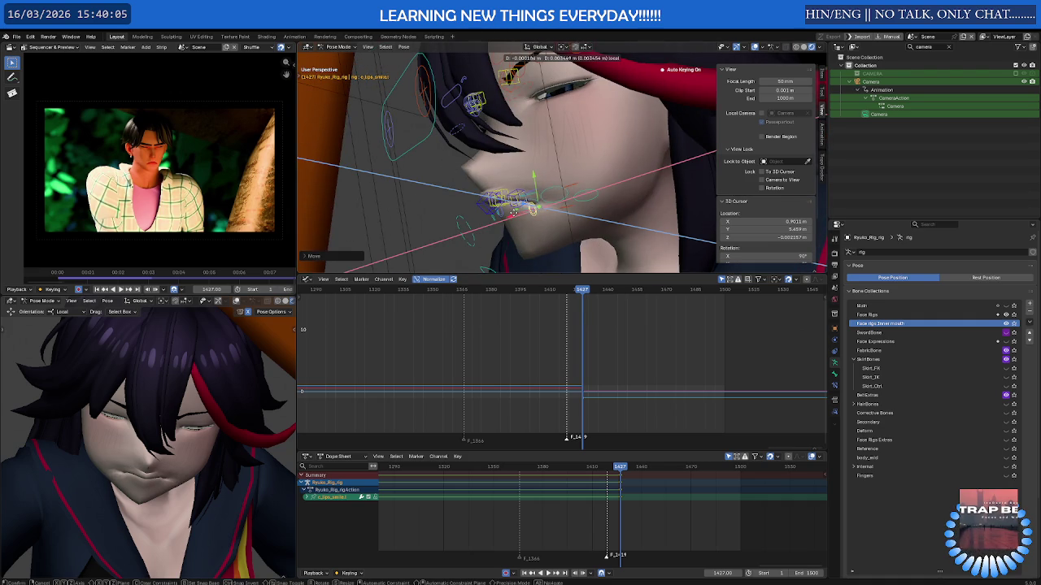
{"action": "middle_click_drag", "start_coordinate": [514, 216], "coordinate": [566, 210]}
{"action": "left_click", "coordinate": [547, 215]}
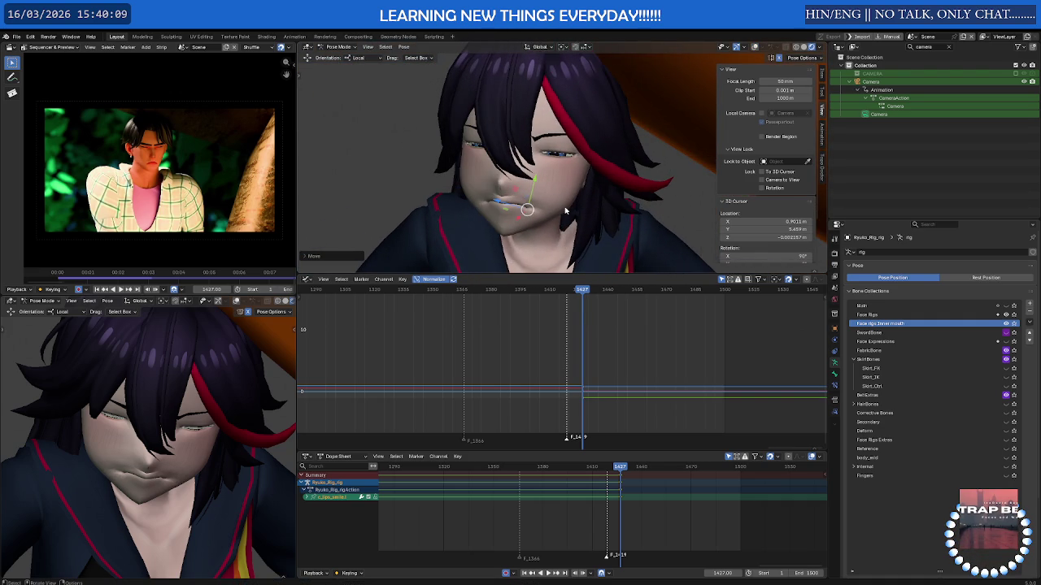
{"action": "left_click_drag", "start_coordinate": [619, 469], "coordinate": [702, 466]}
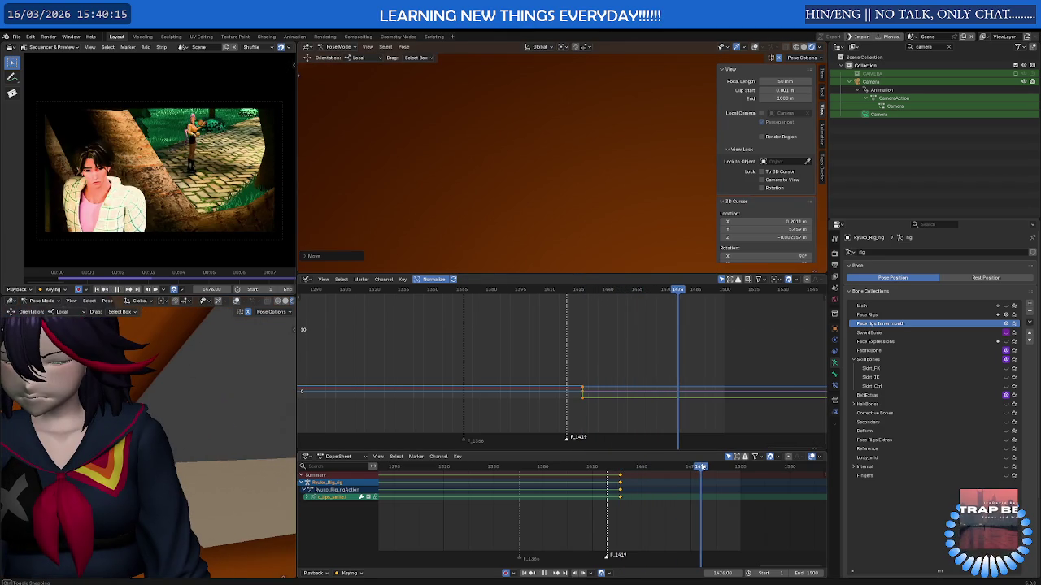
- Scrub back to about frame 1401 and play the facial animation through the camera view
{"action": "left_click_drag", "start_coordinate": [703, 467], "coordinate": [567, 470]}
{"action": "key", "text": "KP_0"}
{"action": "key", "text": "space"}
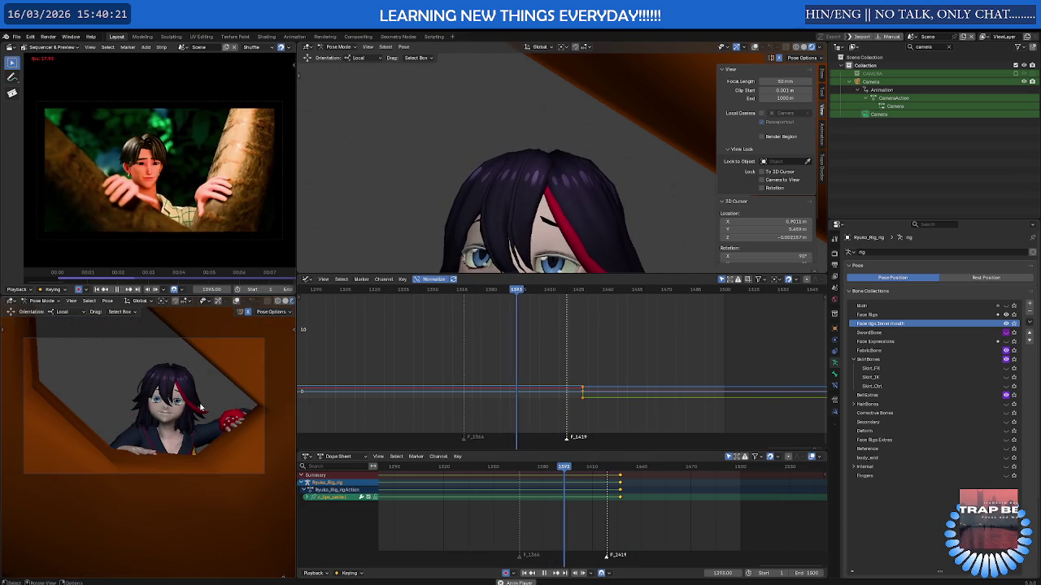
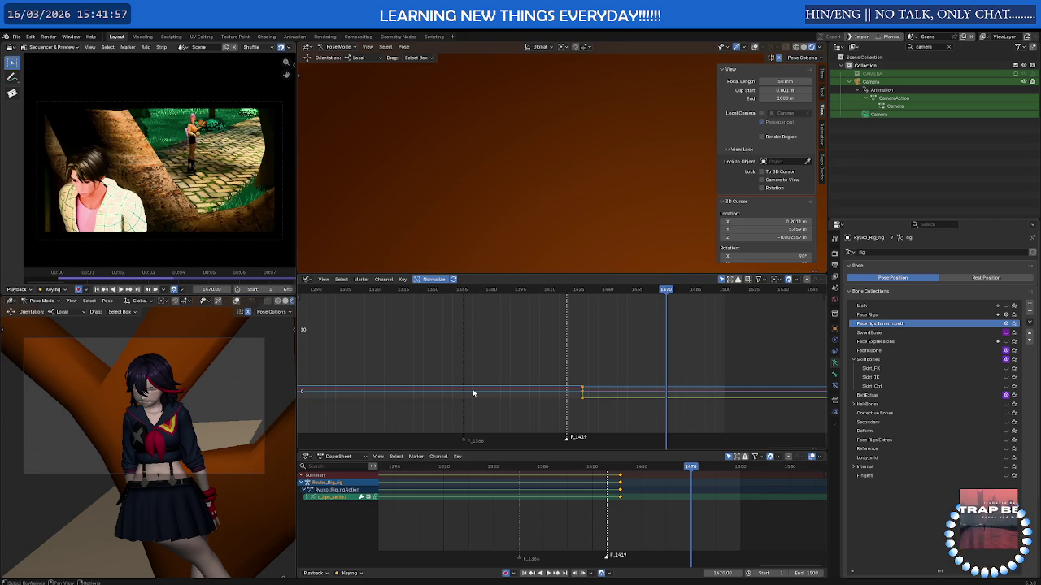
- Key the face pose at frame 1427 and play back from frame 1399 to check timing
{"action": "scroll", "coordinate": [163, 402], "scroll_direction": "up", "scroll_amount": 4}
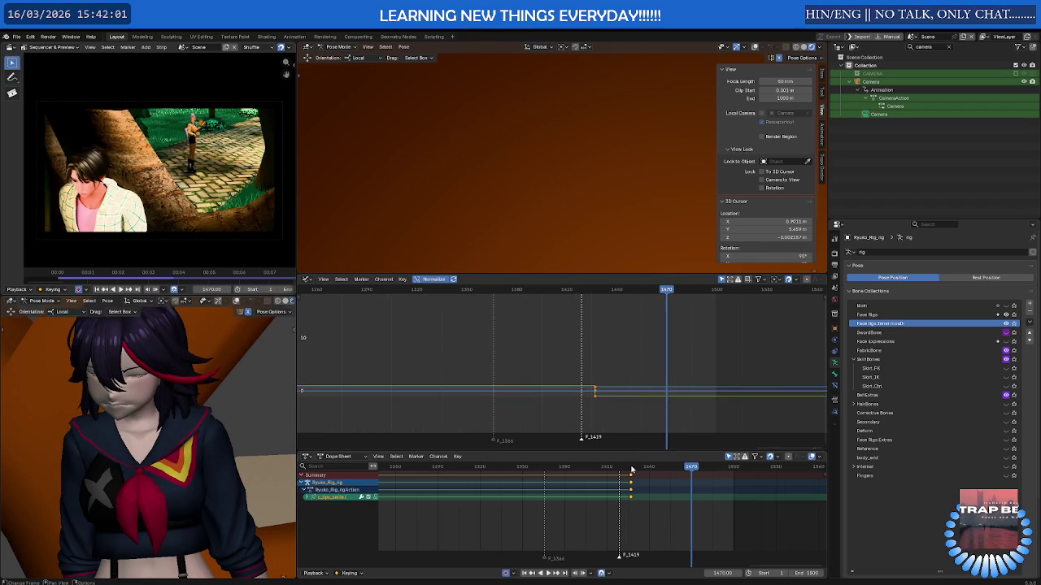
{"action": "left_click", "coordinate": [631, 470]}
{"action": "key", "text": "i"}
{"action": "key", "text": "space"}
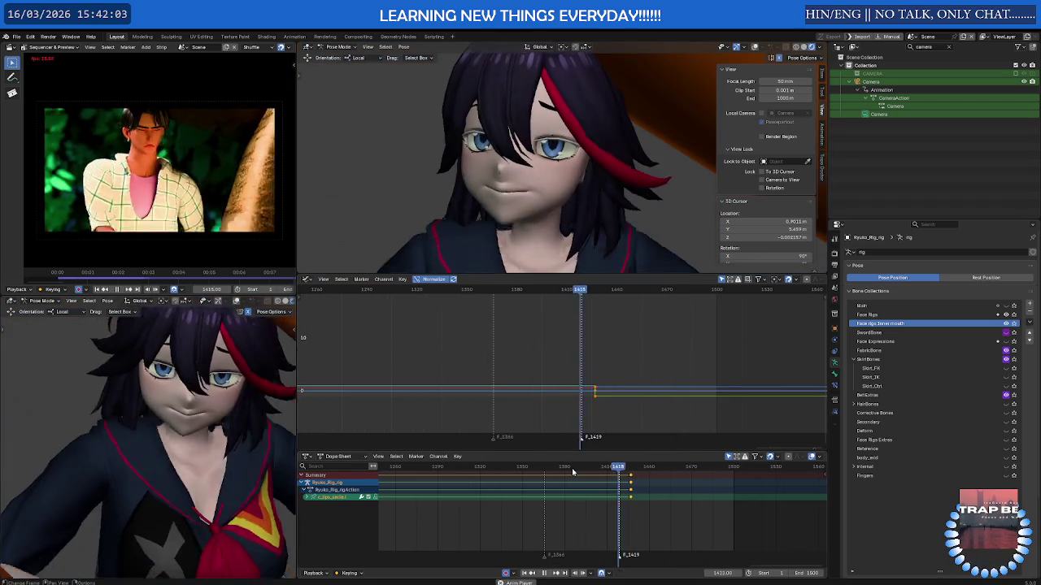
{"action": "key", "text": "Escape"}
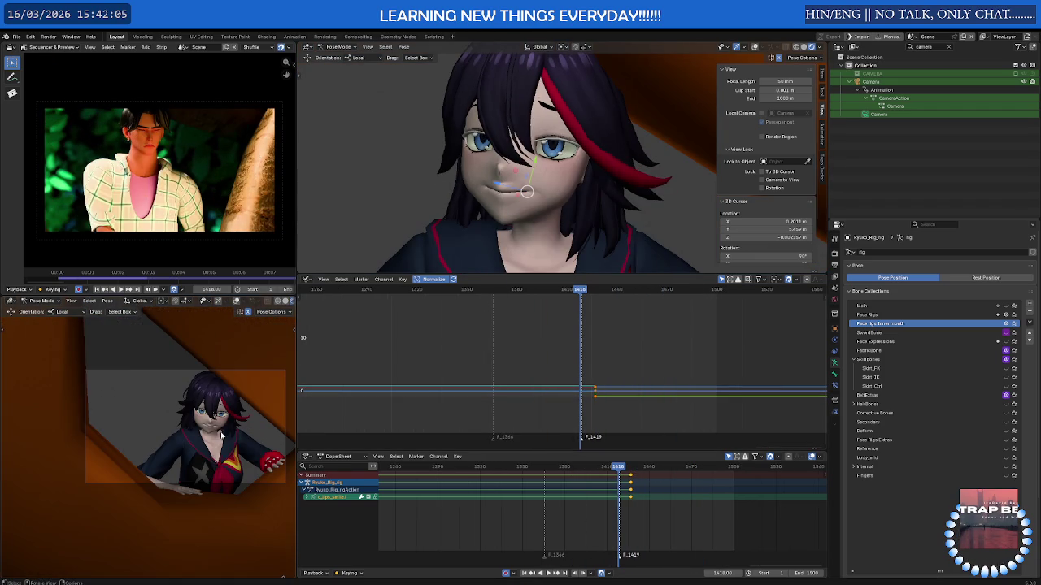
{"action": "key", "text": "space"}
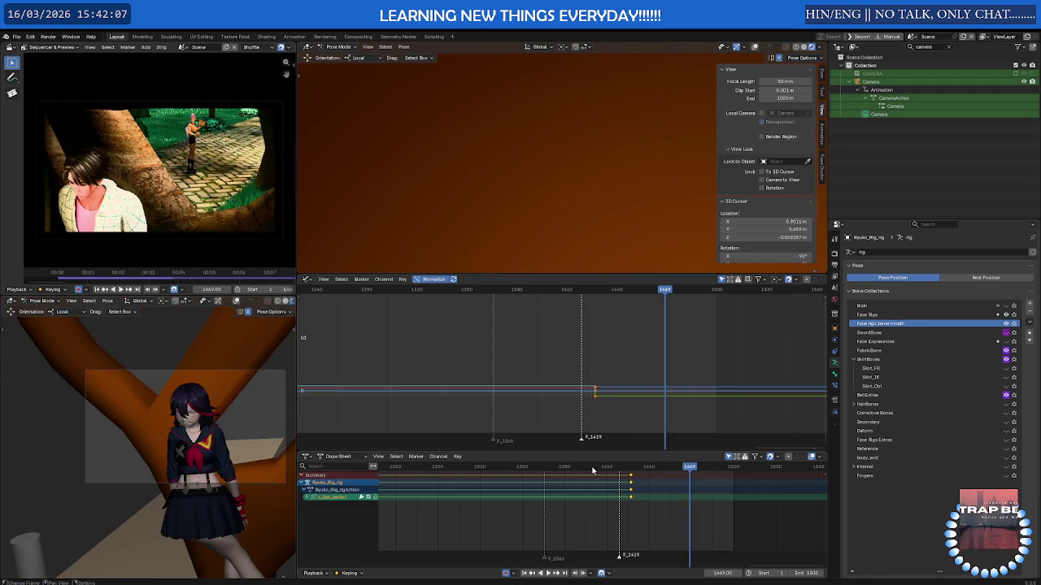
{"action": "left_click", "coordinate": [592, 469]}
{"action": "key", "text": "space"}
{"action": "left_click", "coordinate": [591, 469]}
{"action": "key", "text": "space"}
- Scrub to frame 1418, orbit out of camera view and box-select the face control bones
{"action": "left_click", "coordinate": [608, 469]}
{"action": "left_click_drag", "start_coordinate": [609, 471], "coordinate": [618, 469]}
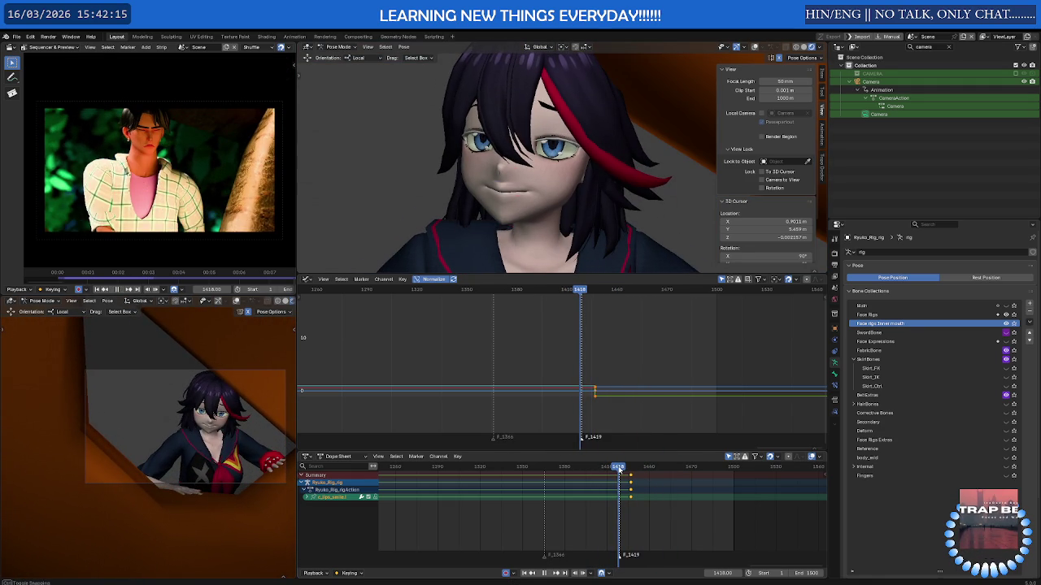
{"action": "middle_click_drag", "start_coordinate": [547, 189], "coordinate": [558, 184]}
{"action": "left_click_drag", "start_coordinate": [629, 220], "coordinate": [438, 90]}
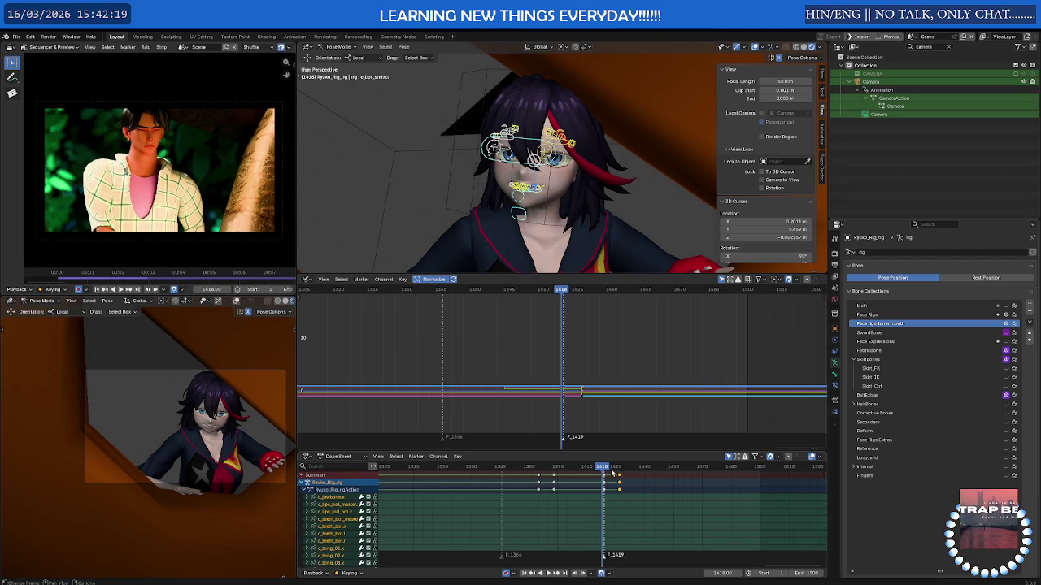
- Preview the face animation, then key all face controls at frame 1419
{"action": "key", "text": "space"}
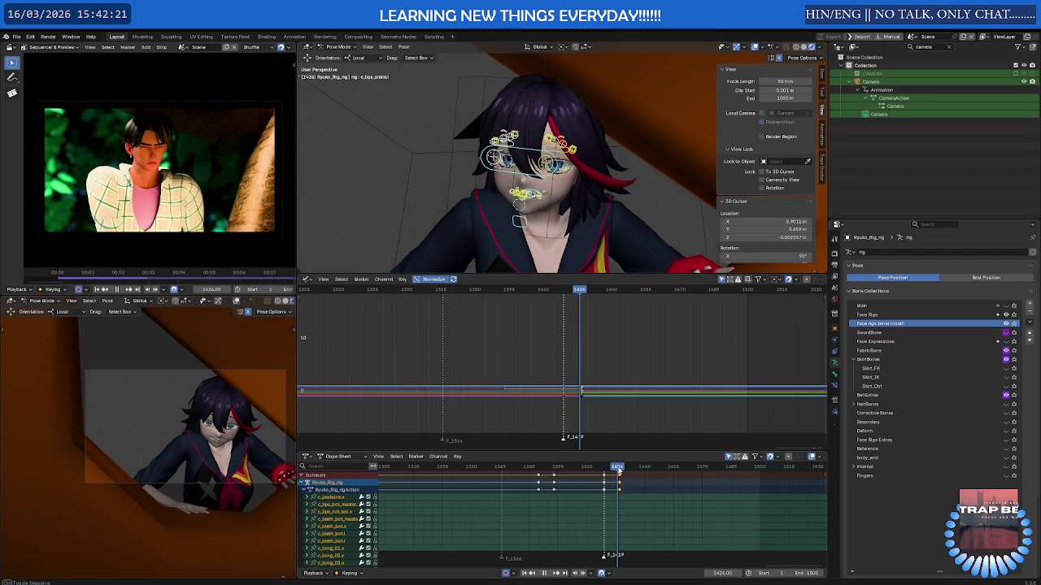
{"action": "left_click_drag", "start_coordinate": [631, 470], "coordinate": [620, 472]}
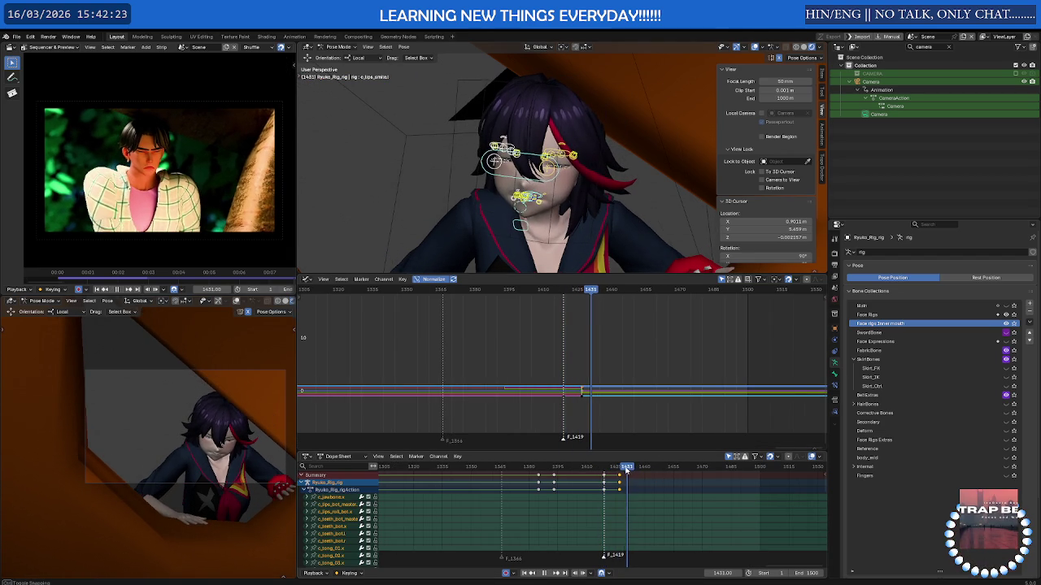
{"action": "key", "text": "space"}
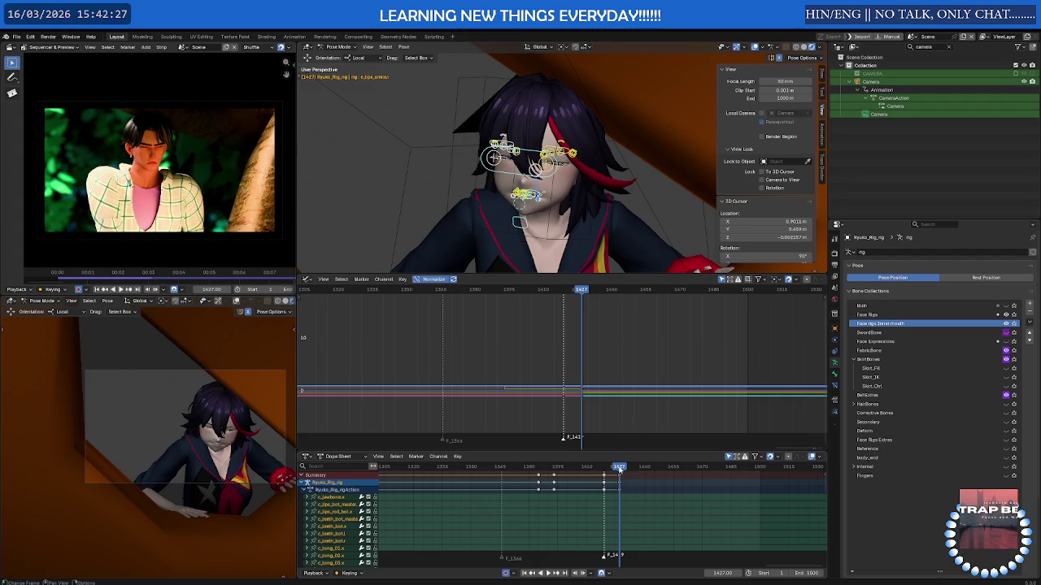
{"action": "left_click_drag", "start_coordinate": [616, 468], "coordinate": [604, 472]}
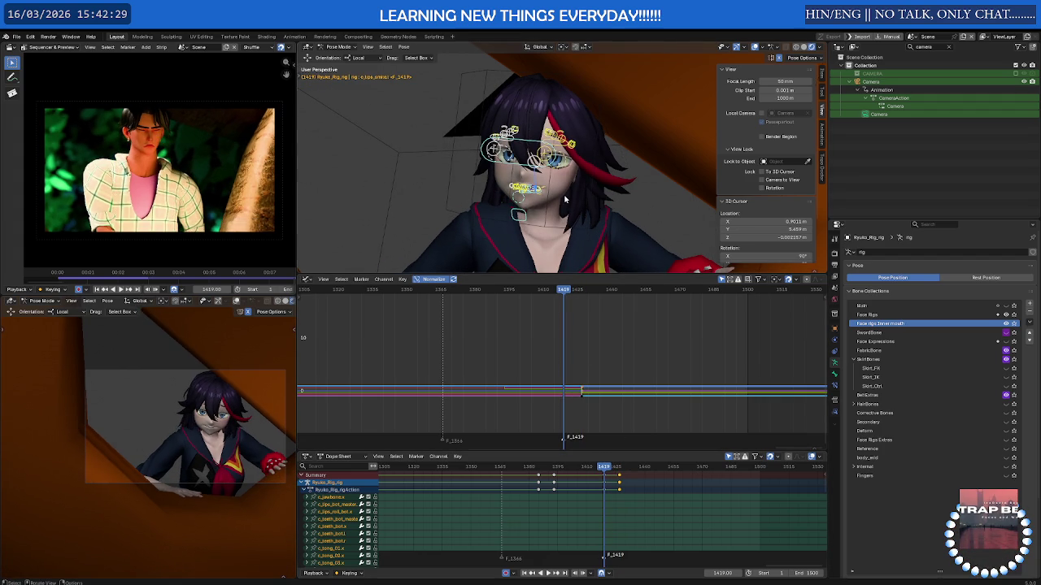
{"action": "key", "text": "i"}
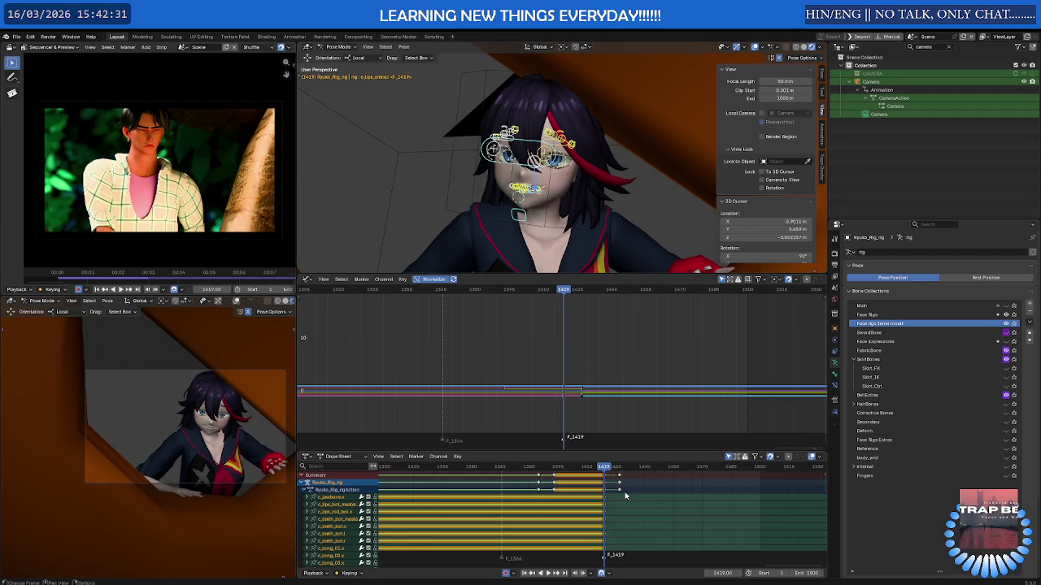
- Move the mouth keyframes at frame 1425 earlier, then shift them about 8 frames later
{"action": "left_click_drag", "start_coordinate": [638, 501], "coordinate": [593, 475]}
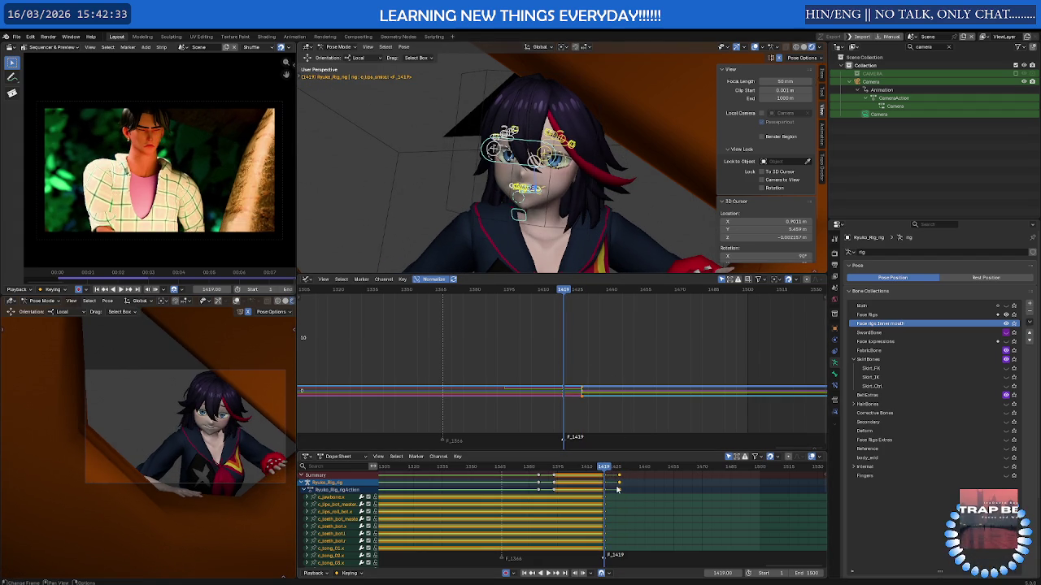
{"action": "key", "text": "g"}
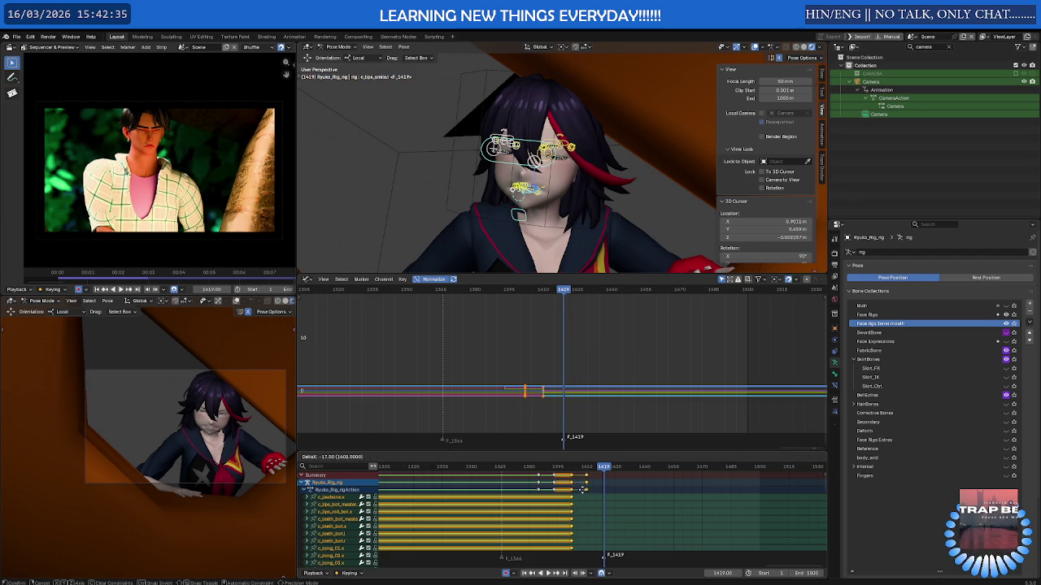
{"action": "left_click", "coordinate": [583, 489]}
{"action": "left_click", "coordinate": [546, 468]}
{"action": "key", "text": "space"}
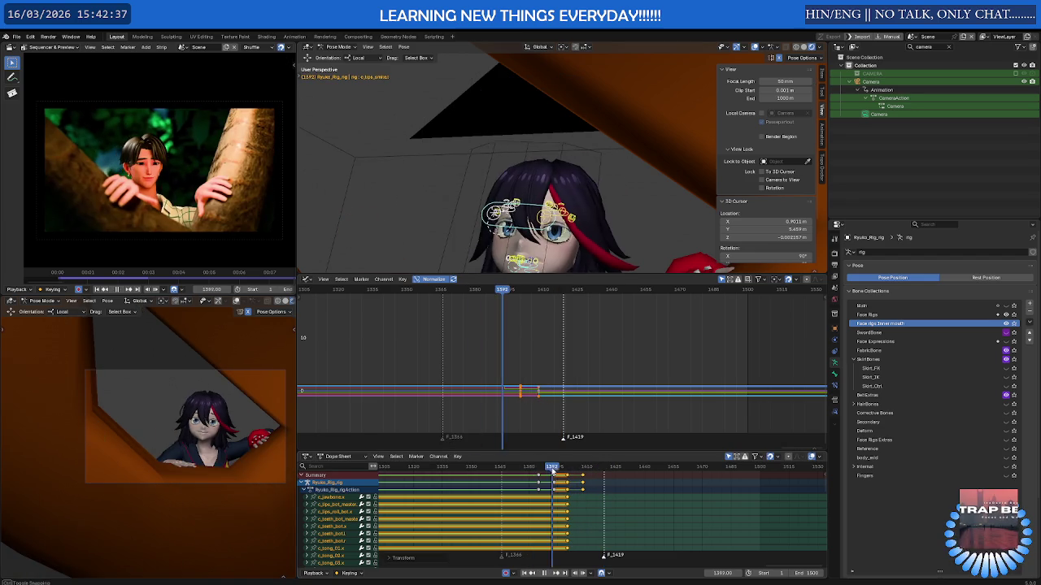
{"action": "key", "text": "space"}
{"action": "key", "text": "g"}
{"action": "left_click", "coordinate": [605, 480]}
- Nudge the mouth keys a few frames later and replay from frame 1403 to review
{"action": "left_click", "coordinate": [584, 468]}
{"action": "left_click_drag", "start_coordinate": [571, 474], "coordinate": [612, 473]}
{"action": "key", "text": "g"}
{"action": "left_click", "coordinate": [587, 470]}
{"action": "key", "text": "Left"}
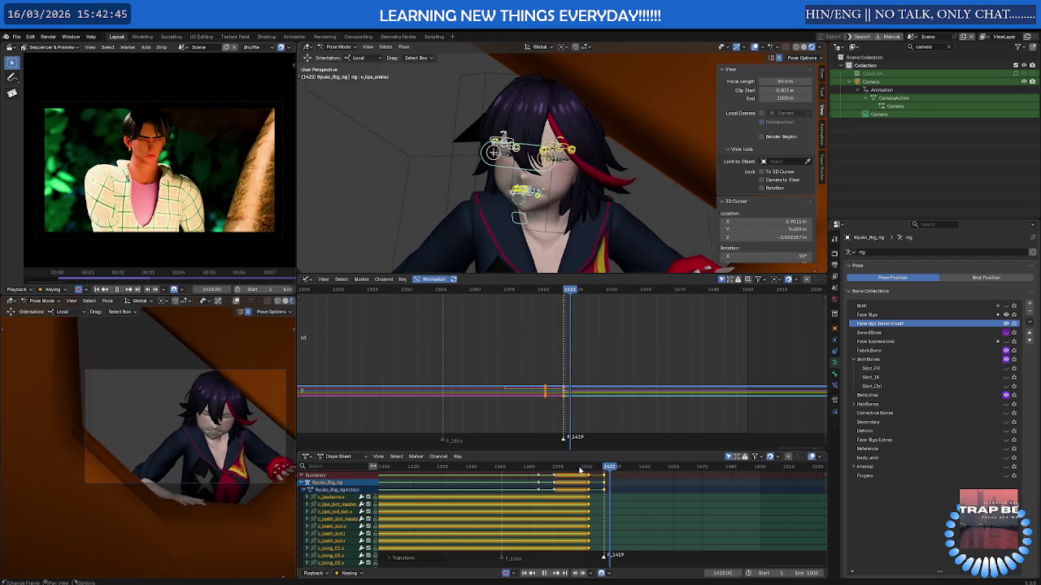
{"action": "left_click", "coordinate": [573, 468]}
{"action": "key", "text": "space"}
{"action": "left_click_drag", "start_coordinate": [573, 470], "coordinate": [701, 470]}
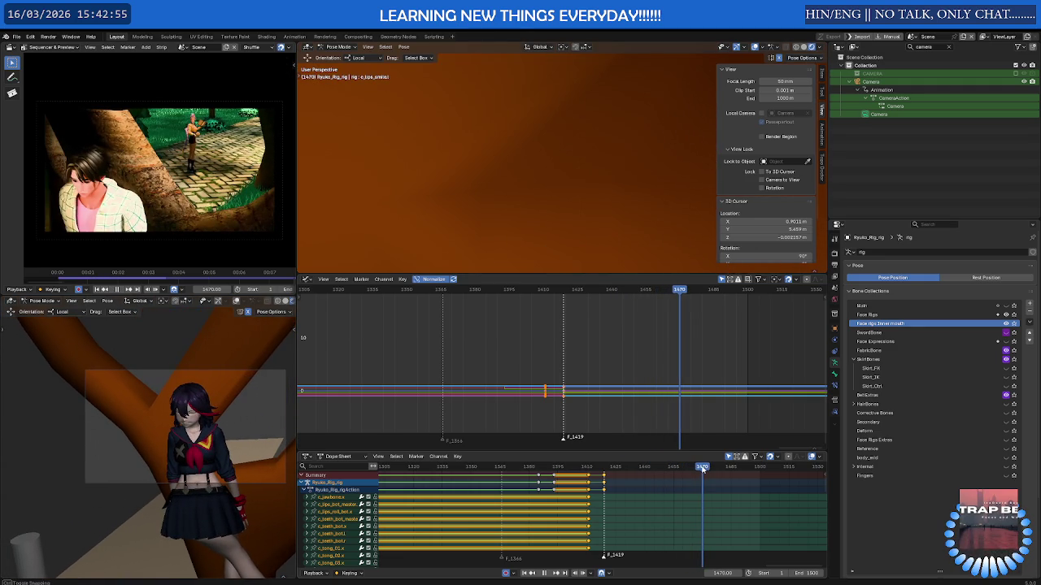
{"action": "scroll", "coordinate": [716, 488], "scroll_direction": "down", "scroll_amount": 8}
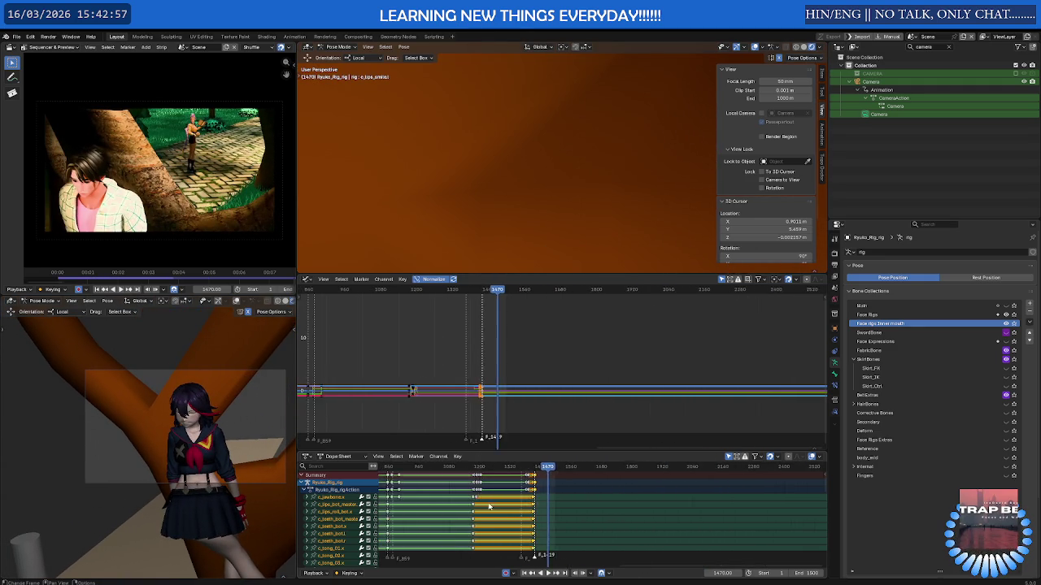
- Copy the face pose at about frame 615 to the pose clipboard
{"action": "left_click_drag", "start_coordinate": [716, 470], "coordinate": [520, 470]}
{"action": "scroll", "coordinate": [493, 494], "scroll_direction": "up", "scroll_amount": 3}
{"action": "scroll", "coordinate": [493, 495], "scroll_direction": "up", "scroll_amount": 2}
{"action": "left_click_drag", "start_coordinate": [504, 470], "coordinate": [486, 471]}
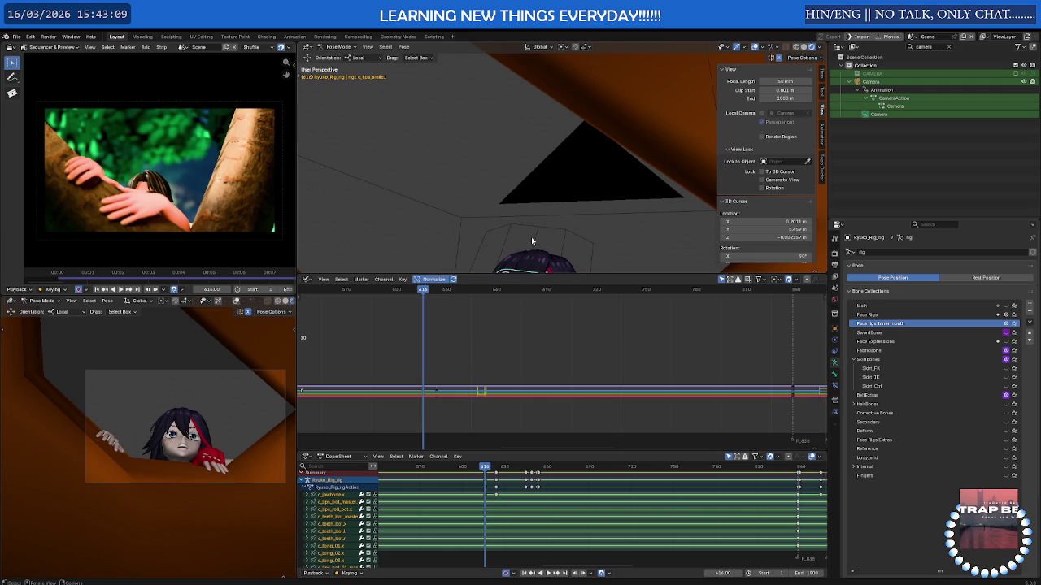
{"action": "middle_click_drag", "start_coordinate": [530, 236], "coordinate": [511, 162]}
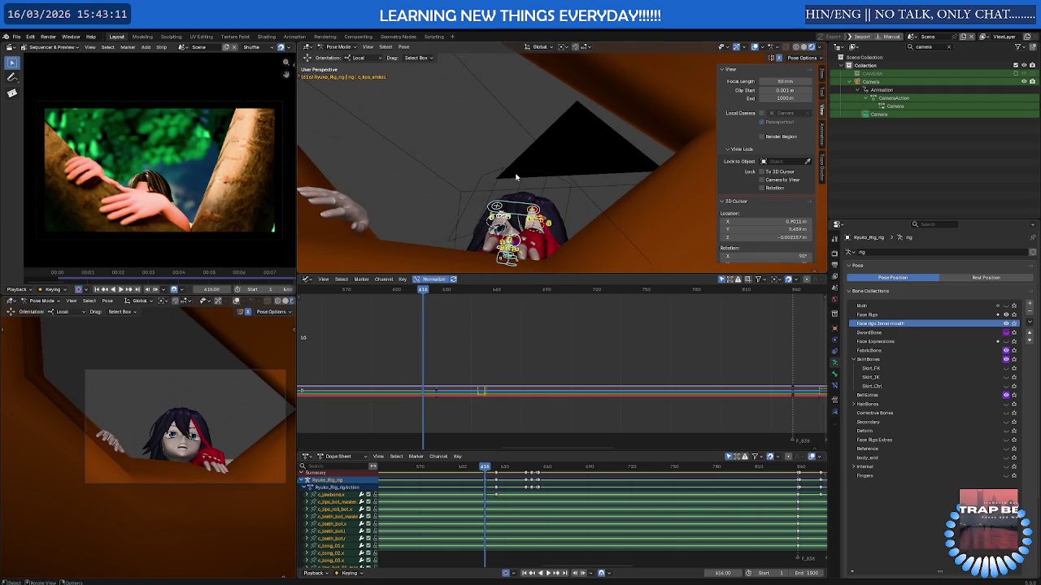
{"action": "right_click", "coordinate": [487, 168]}
{"action": "left_click", "coordinate": [476, 167]}
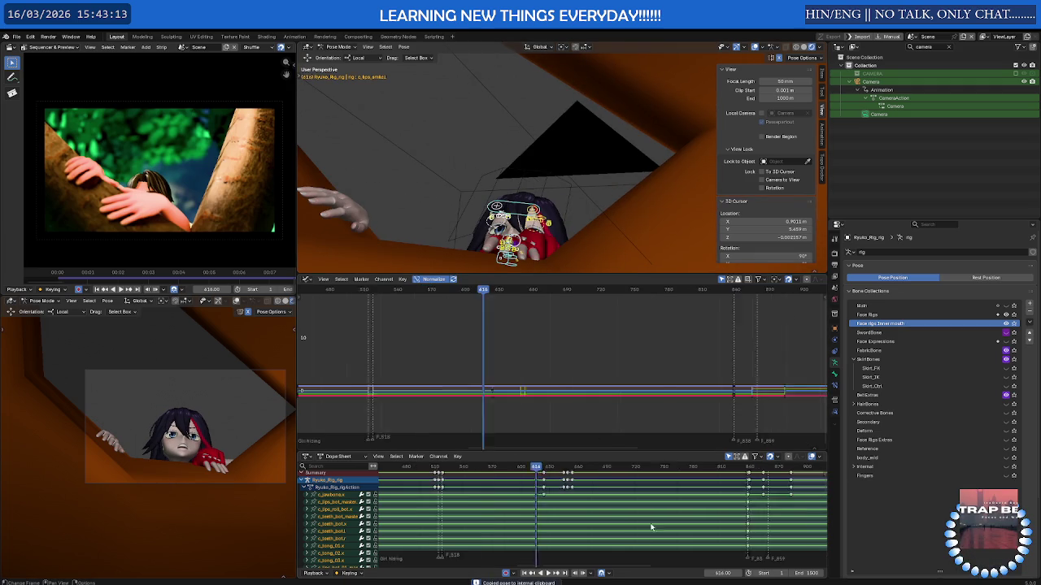
- Select the face keyframes up to frame 1419 and move the playhead to frame 1454
{"action": "left_click_drag", "start_coordinate": [529, 488], "coordinate": [694, 508]}
{"action": "scroll", "coordinate": [694, 508], "scroll_direction": "up", "scroll_amount": 5}
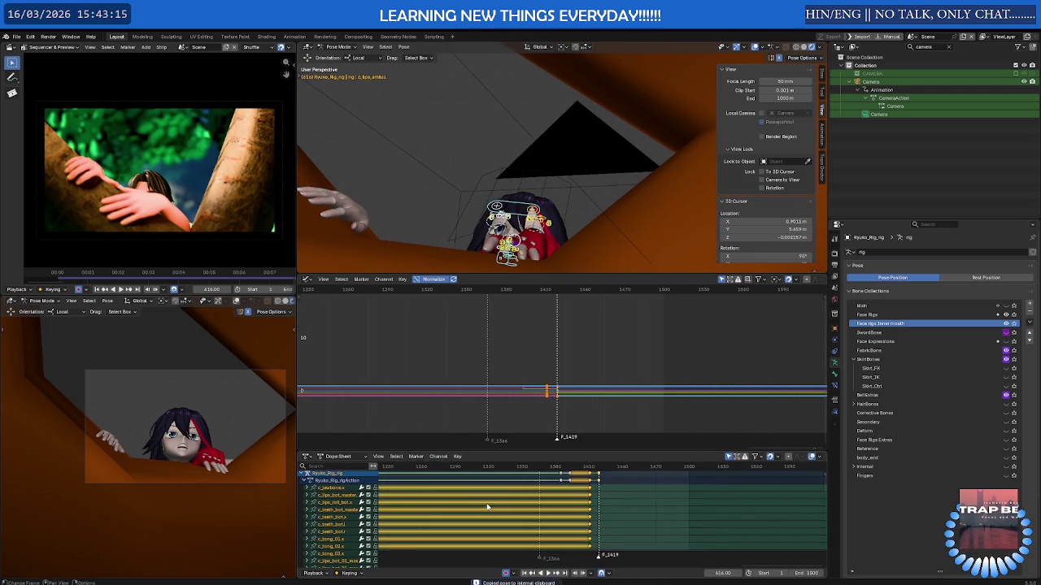
{"action": "left_click", "coordinate": [646, 469]}
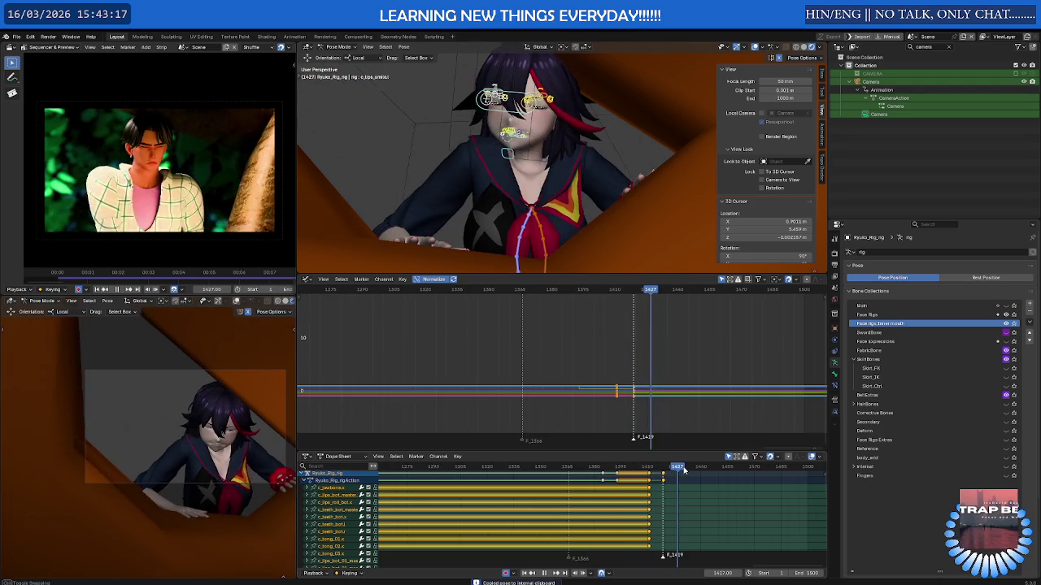
{"action": "left_click_drag", "start_coordinate": [653, 470], "coordinate": [729, 470]}
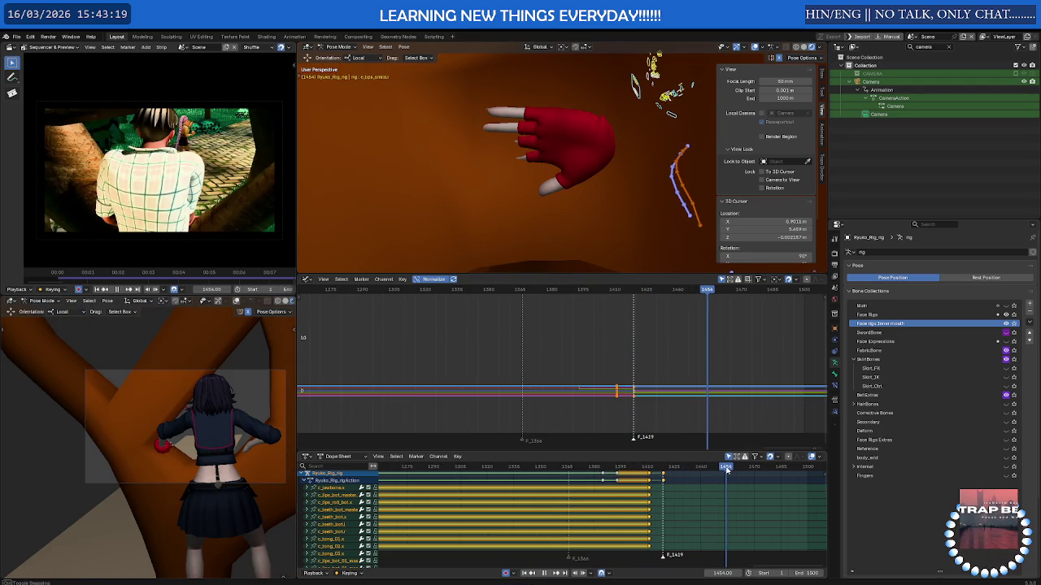
{"action": "middle_click_drag", "start_coordinate": [647, 375], "coordinate": [539, 346]}
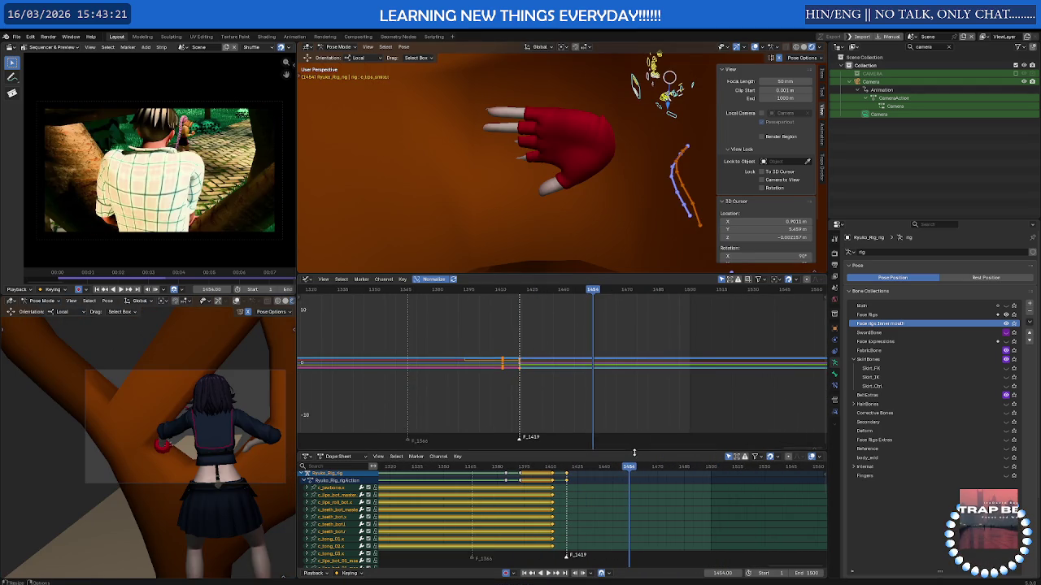
- Key the face bones at frame 1455 and play on to frame 1466
{"action": "left_click", "coordinate": [641, 470]}
{"action": "key", "text": "space"}
{"action": "left_click_drag", "start_coordinate": [641, 470], "coordinate": [631, 474]}
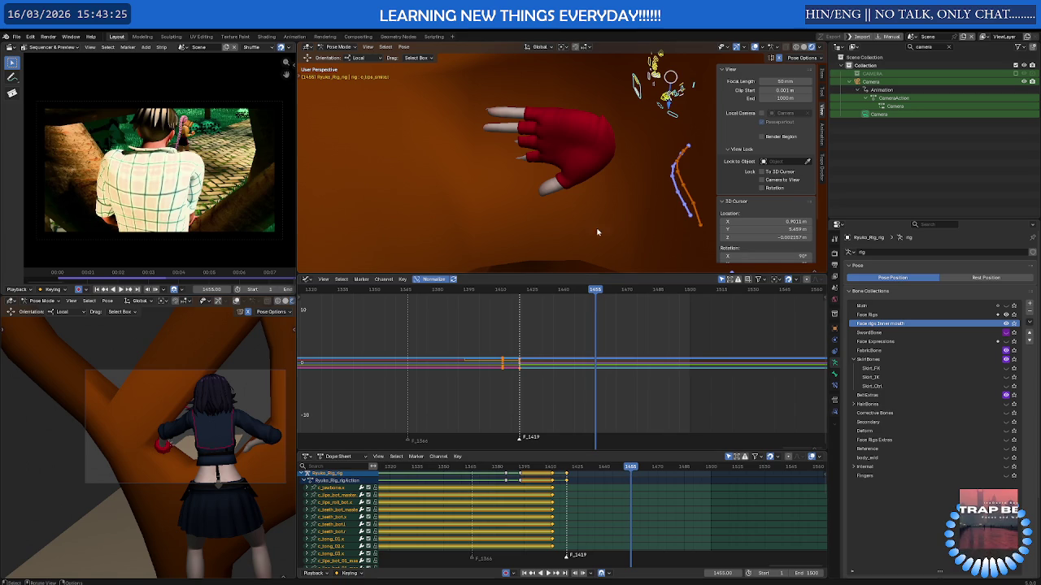
{"action": "key", "text": "i"}
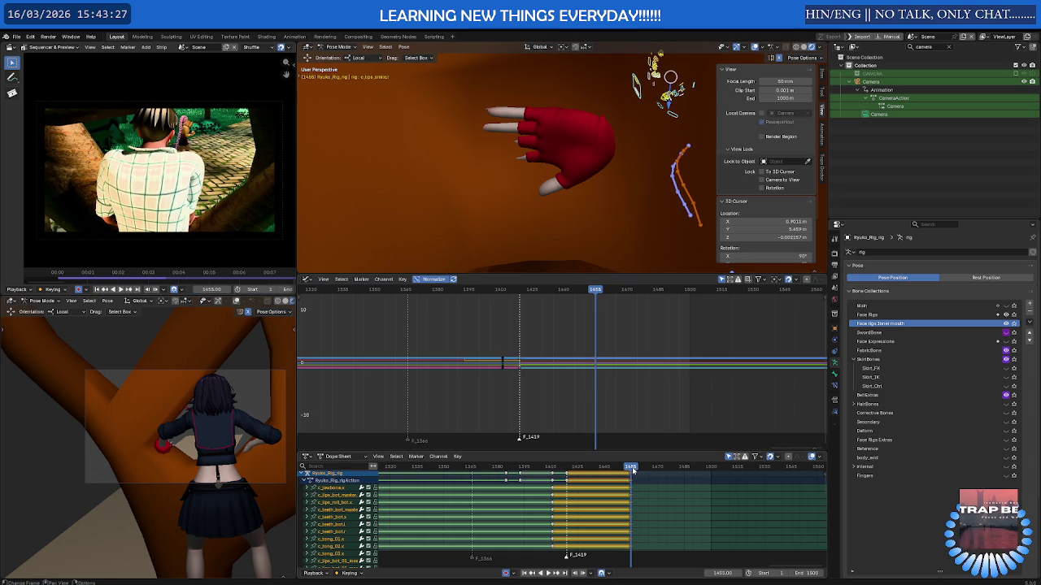
{"action": "key", "text": "space"}
{"action": "key", "text": "space"}
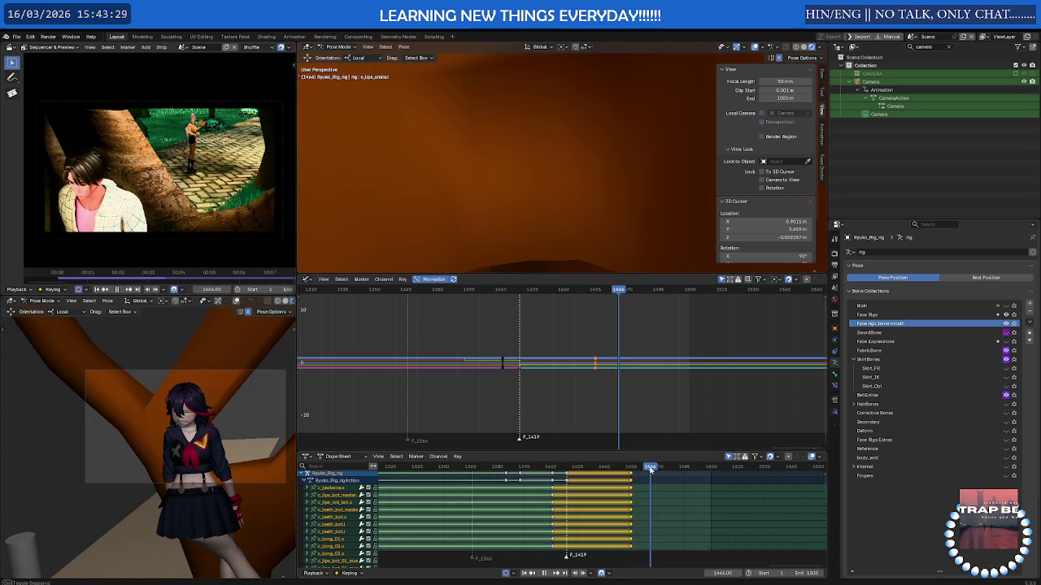
{"action": "right_click", "coordinate": [627, 476]}
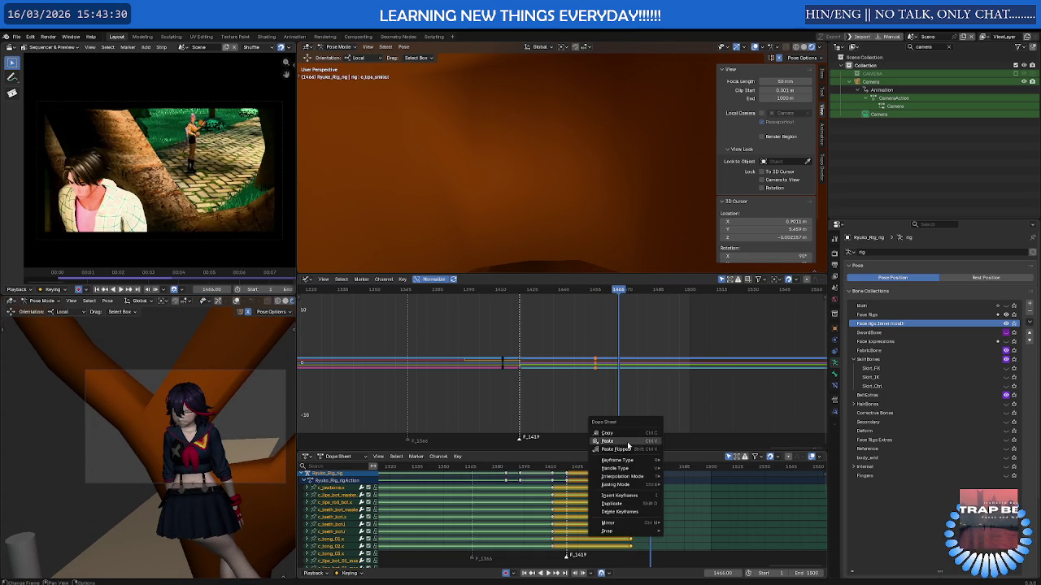
- Paste the copied pose at frame 1466, review playback and save Ryuko_Model_V2.0.blend
{"action": "right_click", "coordinate": [561, 240]}
{"action": "left_click", "coordinate": [550, 243]}
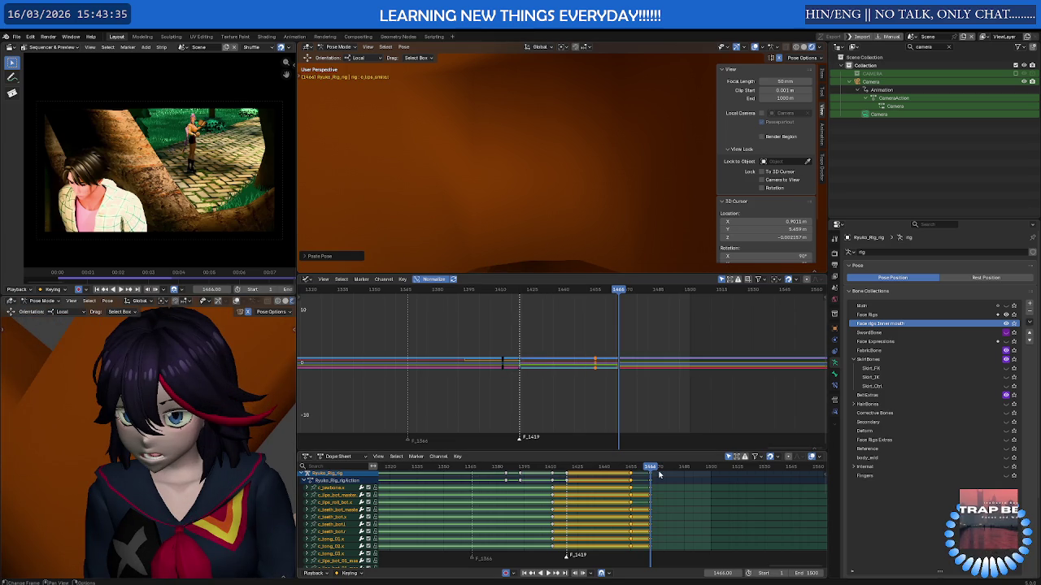
{"action": "key", "text": "space"}
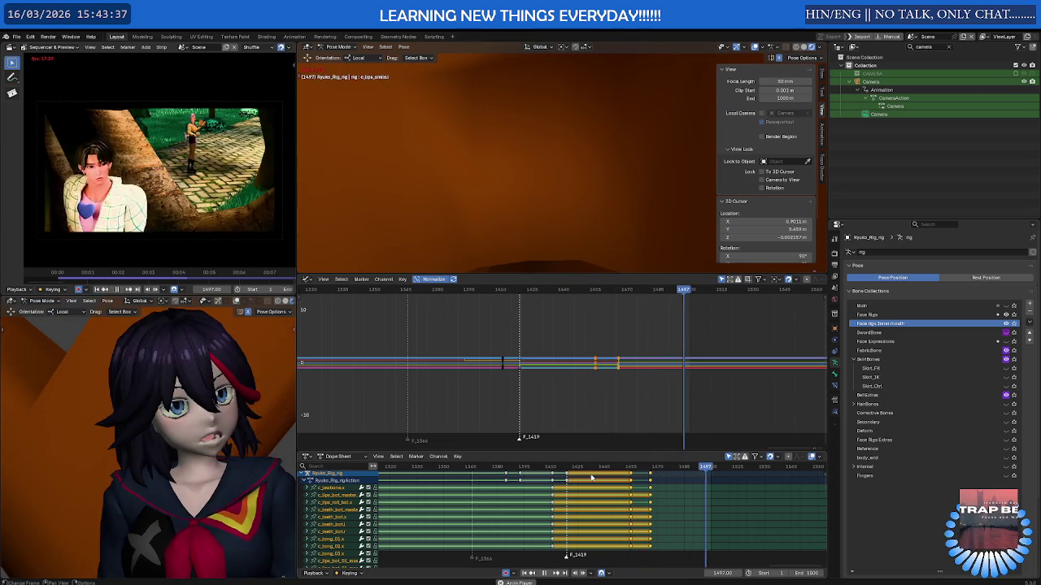
{"action": "key", "text": "Escape"}
{"action": "key", "text": "ctrl+s"}
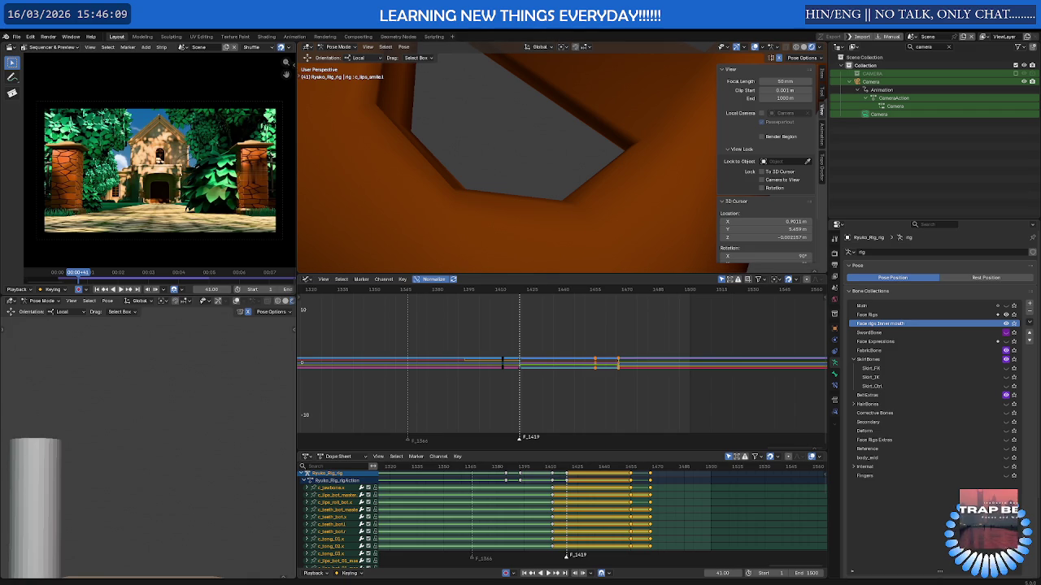
- Orbit away from the face close-up toward the tree and deselect all rig bones
{"action": "mouse_move", "coordinate": [550, 198]}
{"action": "middle_mouse_down"}
{"action": "mouse_move", "coordinate": [677, 199]}
{"action": "mouse_move", "coordinate": [483, 190]}
{"action": "middle_mouse_up"}
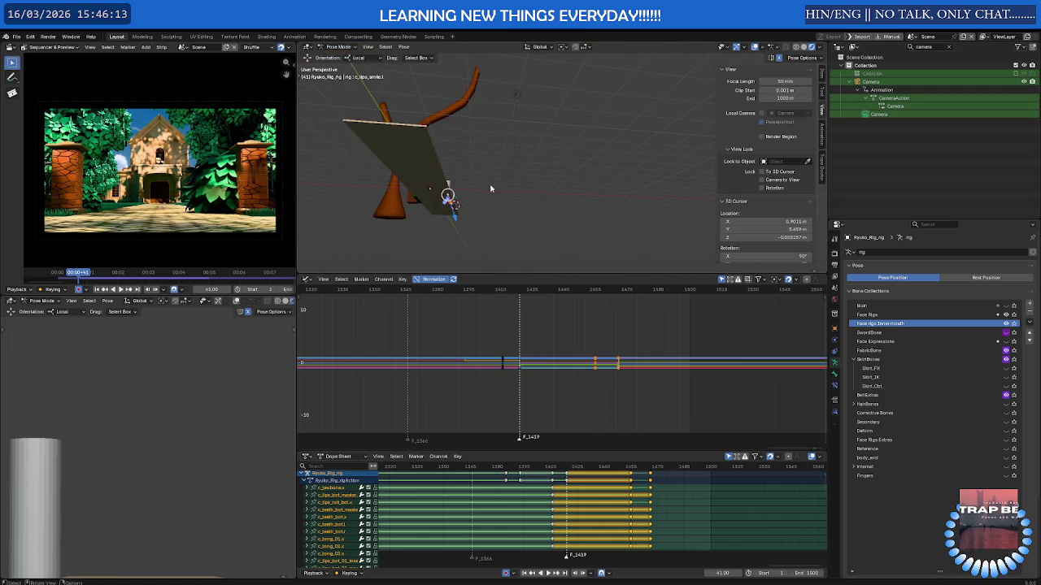
{"action": "left_click", "coordinate": [410, 184]}
{"action": "middle_click_drag", "start_coordinate": [410, 184], "coordinate": [515, 191]}
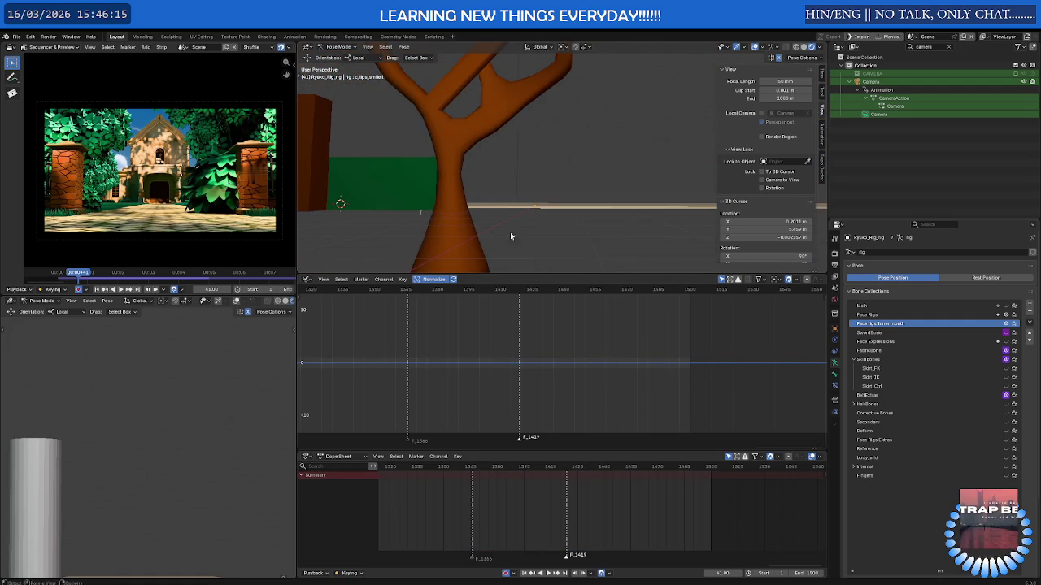
- Play the animation full-screen through the scene camera in the lower 3D view, then restore the layout
{"action": "key", "text": "ctrl+space"}
{"action": "key", "text": "KP_0"}
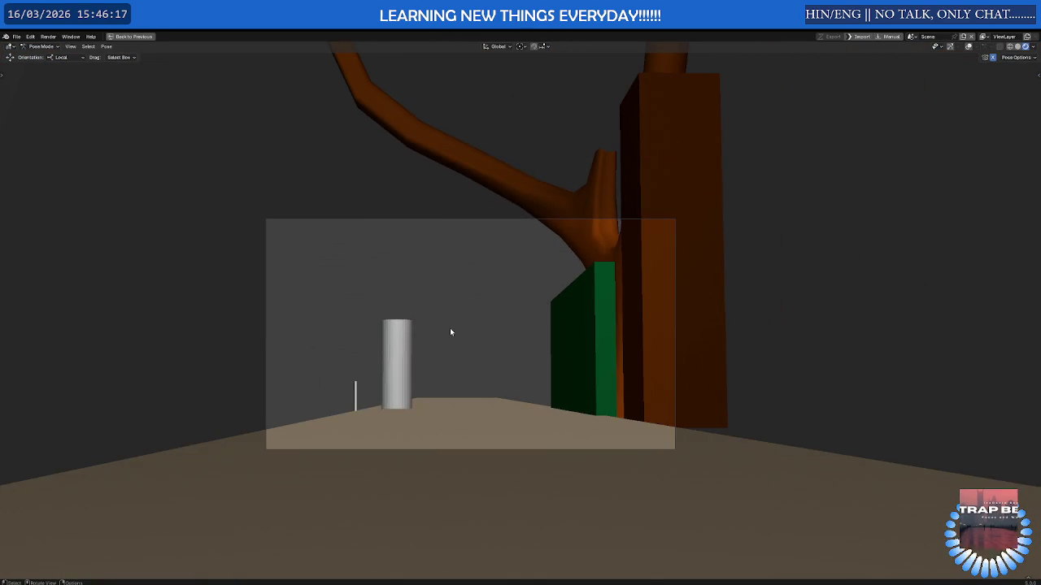
{"action": "key", "text": "Home"}
{"action": "key", "text": "space"}
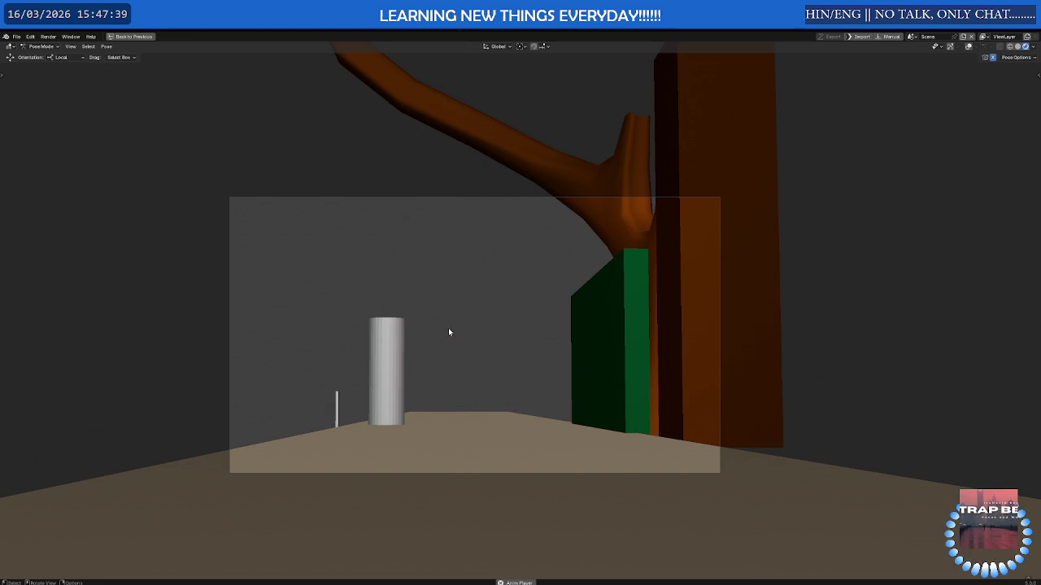
{"action": "key", "text": "ctrl+alt+space"}
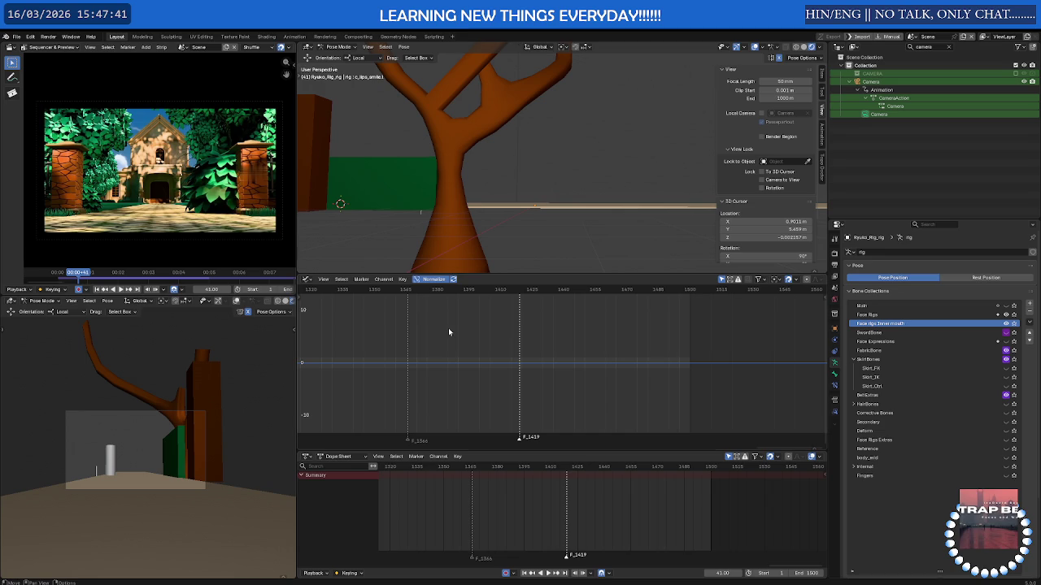
- Return the rig to Pose Mode and select the eyebrow bone c_eyebrow_03.r
{"action": "scroll", "coordinate": [487, 200], "scroll_direction": "up", "scroll_amount": 3}
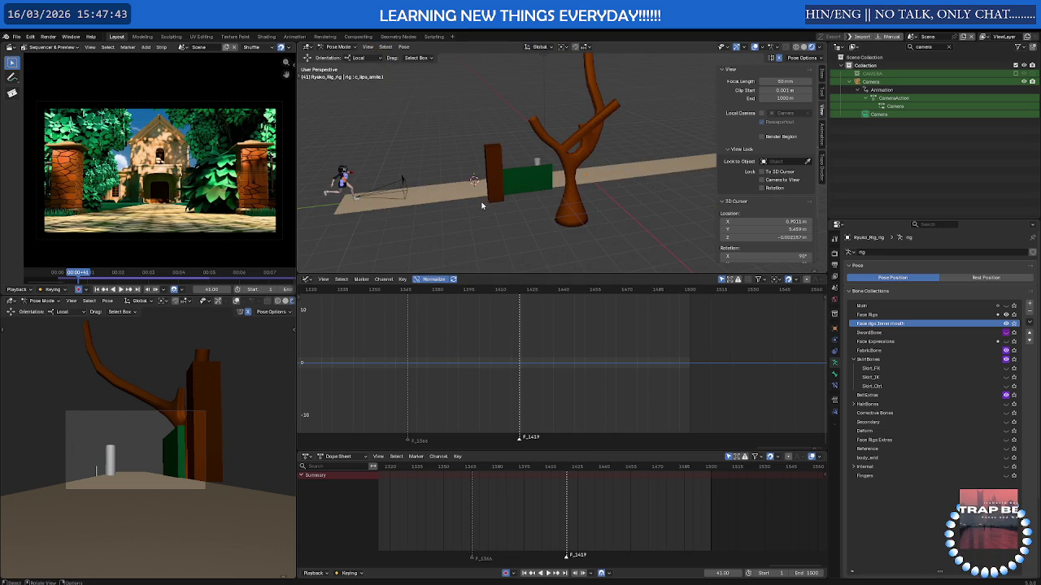
{"action": "scroll", "coordinate": [609, 484], "scroll_direction": "down", "scroll_amount": 2}
{"action": "scroll", "coordinate": [374, 175], "scroll_direction": "up", "scroll_amount": 2}
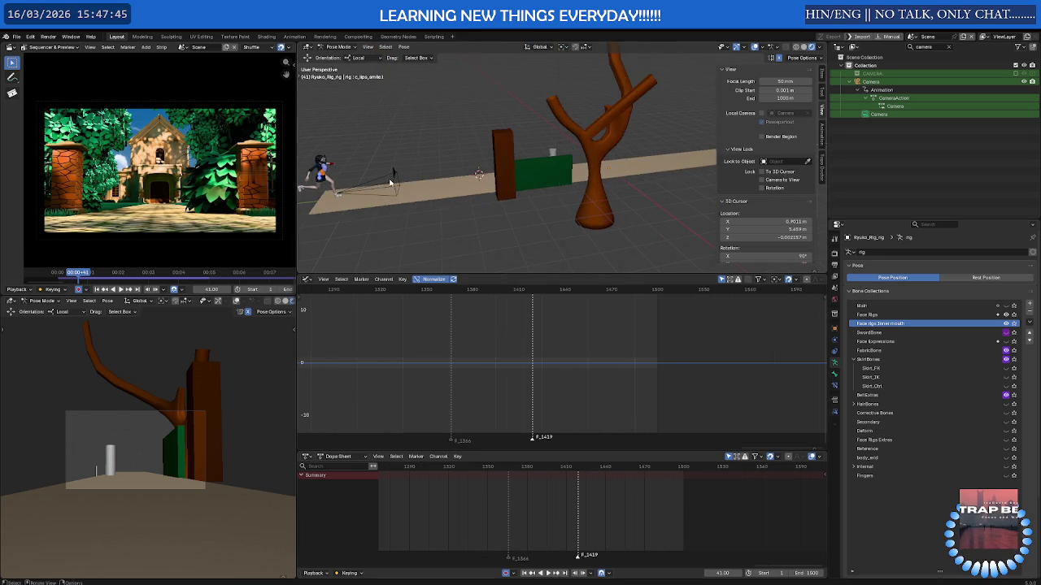
{"action": "scroll", "coordinate": [374, 175], "scroll_direction": "up", "scroll_amount": 2}
{"action": "key", "text": "ctrl+Tab"}
{"action": "scroll", "coordinate": [374, 175], "scroll_direction": "down", "scroll_amount": 2}
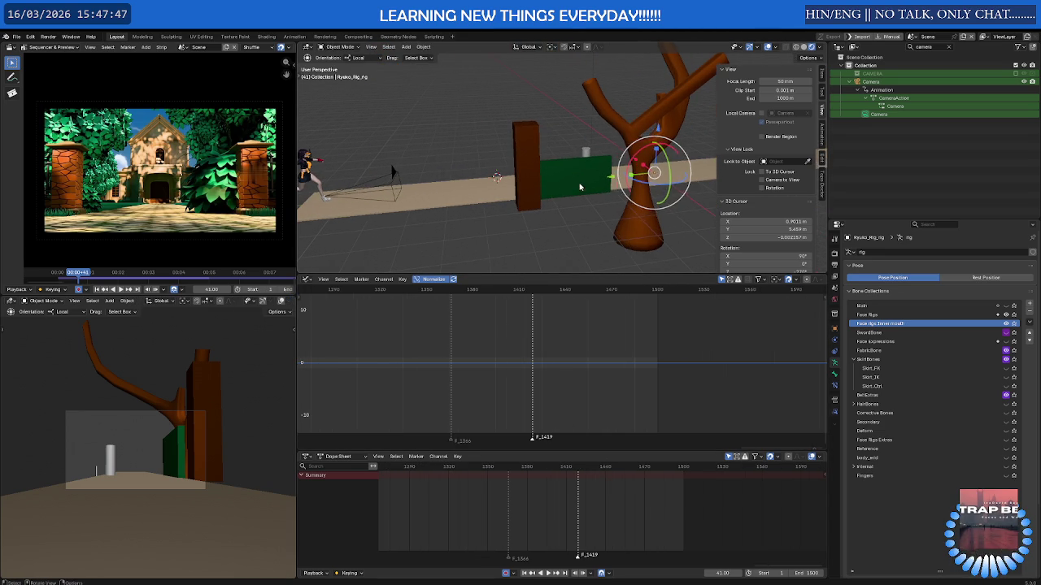
{"action": "key", "text": "ctrl+Tab"}
{"action": "mouse_move", "coordinate": [314, 165]}
{"action": "middle_mouse_down"}
{"action": "mouse_move", "coordinate": [831, 162]}
{"action": "mouse_move", "coordinate": [457, 198]}
{"action": "middle_mouse_up"}
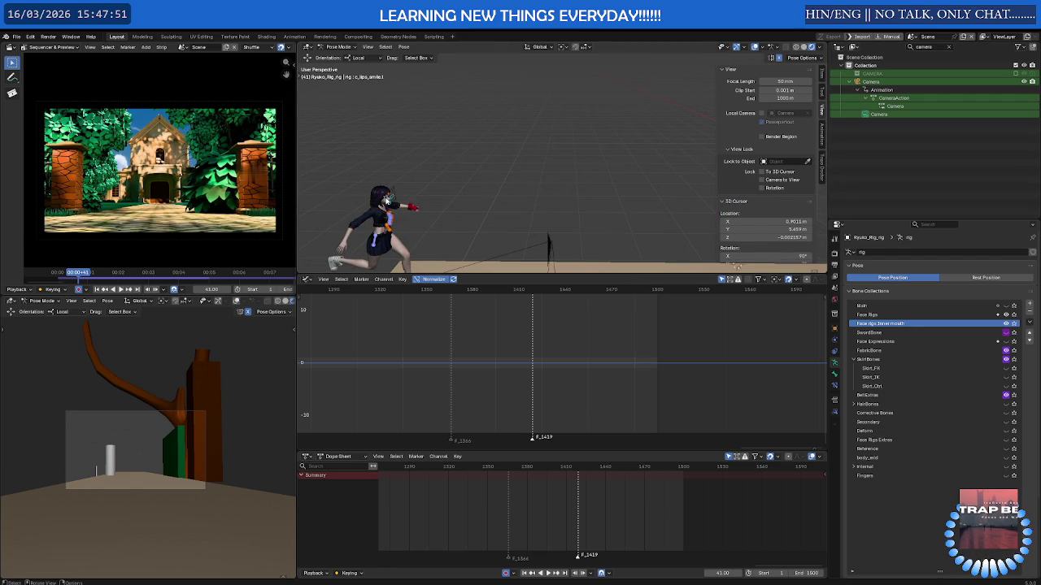
{"action": "left_click", "coordinate": [408, 199]}
- Zoom in around the head, zoom back out to the full body and play the face keys
{"action": "scroll", "coordinate": [421, 198], "scroll_direction": "up", "scroll_amount": 3}
{"action": "scroll", "coordinate": [421, 197], "scroll_direction": "up", "scroll_amount": 3}
{"action": "middle_click_drag", "start_coordinate": [421, 198], "coordinate": [683, 219]}
{"action": "scroll", "coordinate": [594, 479], "scroll_direction": "down", "scroll_amount": 2}
{"action": "scroll", "coordinate": [594, 479], "scroll_direction": "down", "scroll_amount": 2}
{"action": "scroll", "coordinate": [594, 479], "scroll_direction": "down", "scroll_amount": 1}
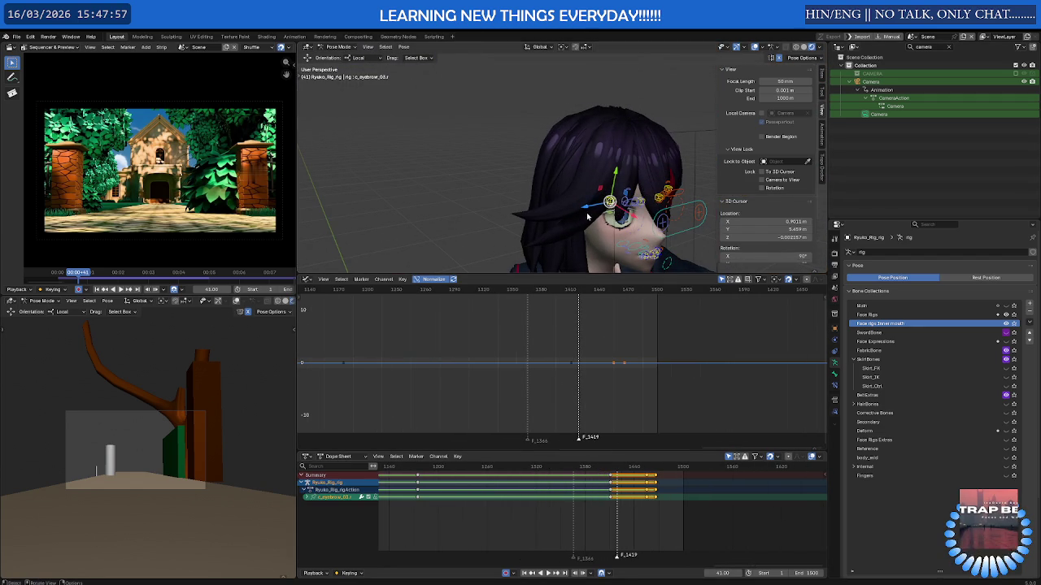
{"action": "scroll", "coordinate": [585, 218], "scroll_direction": "down", "scroll_amount": 3}
{"action": "scroll", "coordinate": [579, 220], "scroll_direction": "down", "scroll_amount": 3}
{"action": "scroll", "coordinate": [574, 221], "scroll_direction": "down", "scroll_amount": 2}
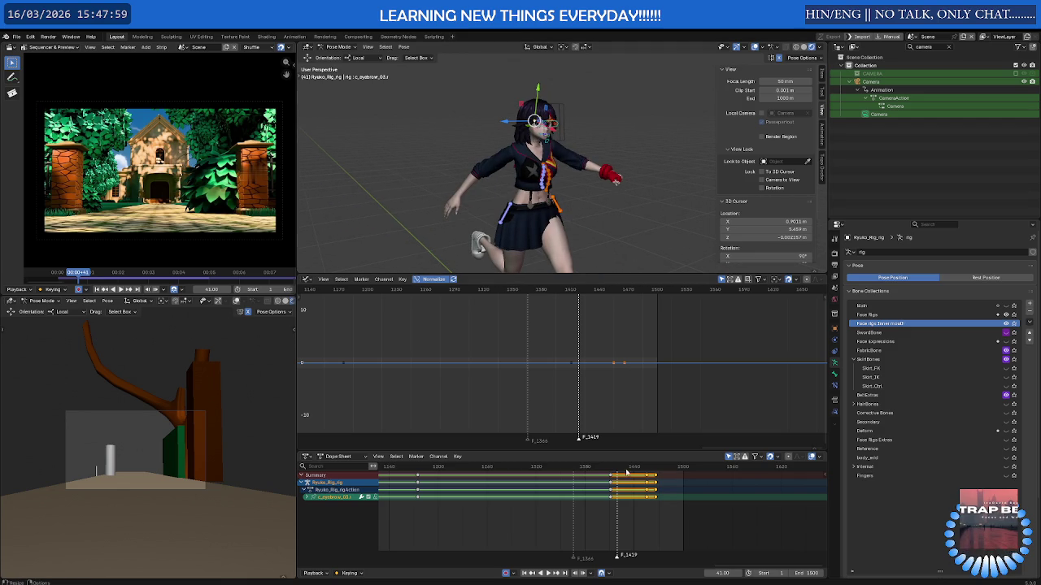
{"action": "key", "text": "space"}
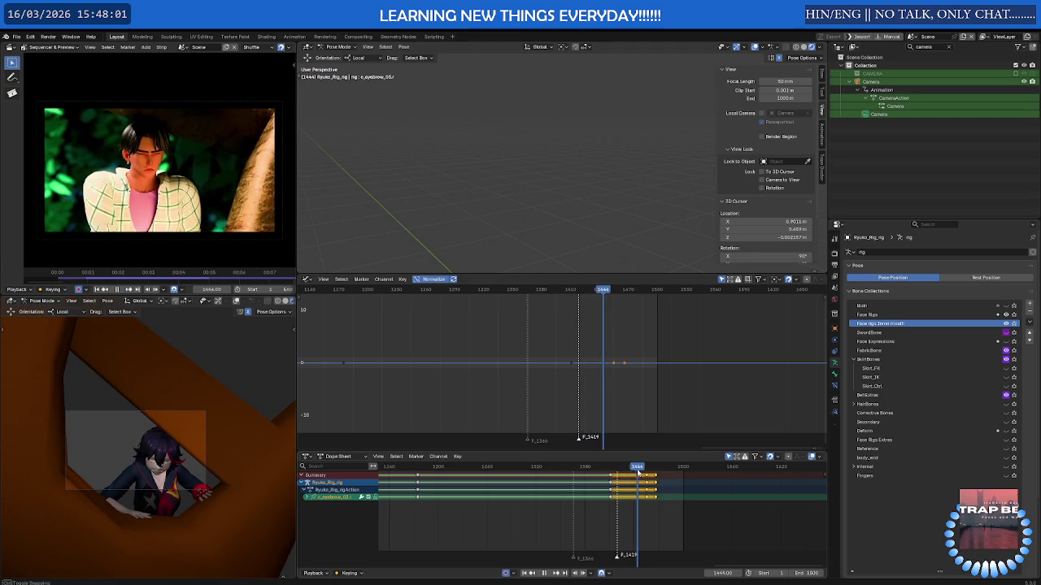
- Pause playback at frame 1412, scrub back to about 1419, bring the ground into view and replay
{"action": "key", "text": "space"}
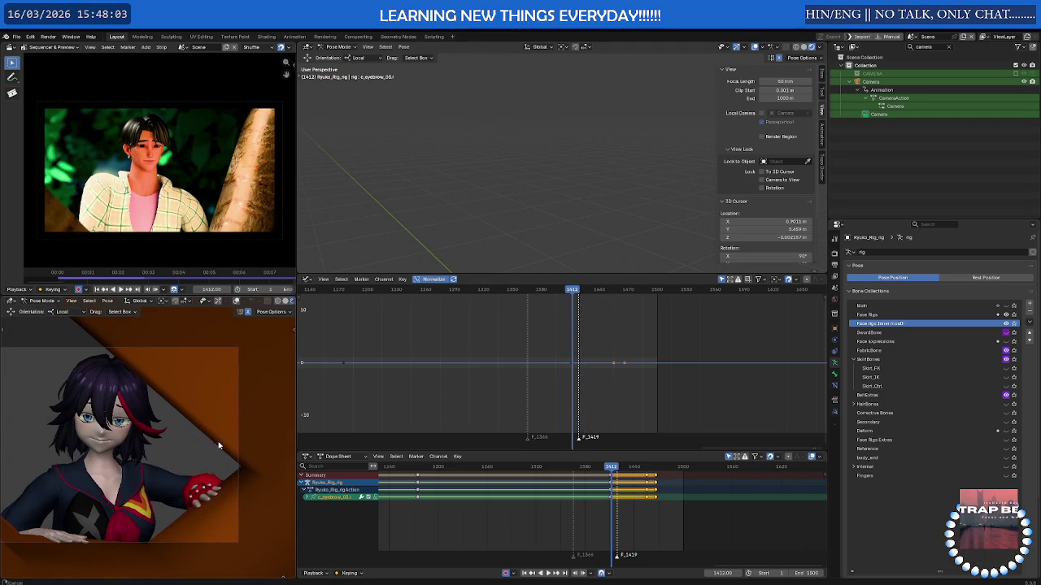
{"action": "key", "text": "space"}
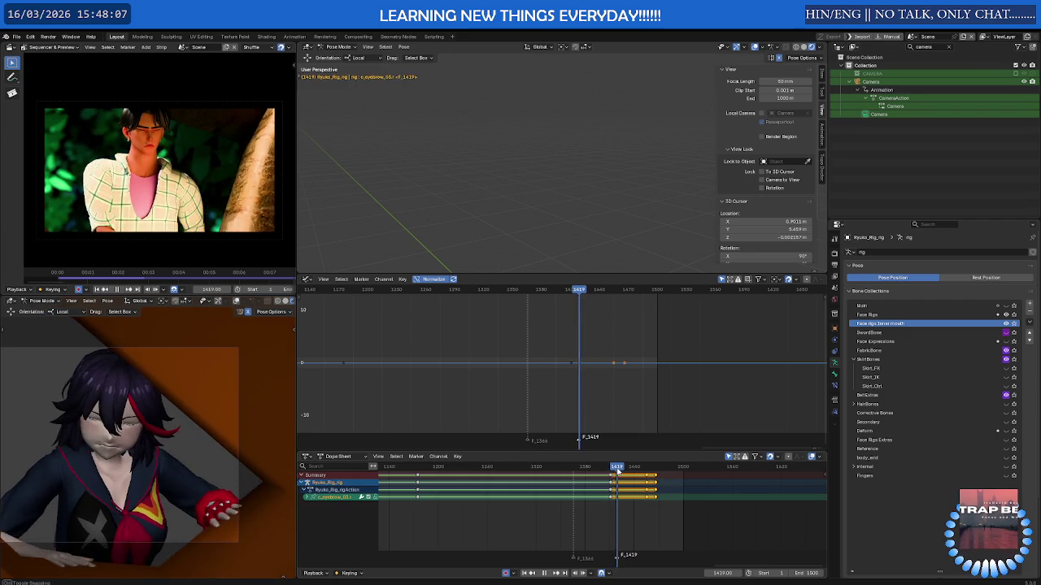
{"action": "mouse_move", "coordinate": [624, 471]}
{"action": "left_mouse_down"}
{"action": "mouse_move", "coordinate": [605, 475]}
{"action": "mouse_move", "coordinate": [625, 480]}
{"action": "left_mouse_up"}
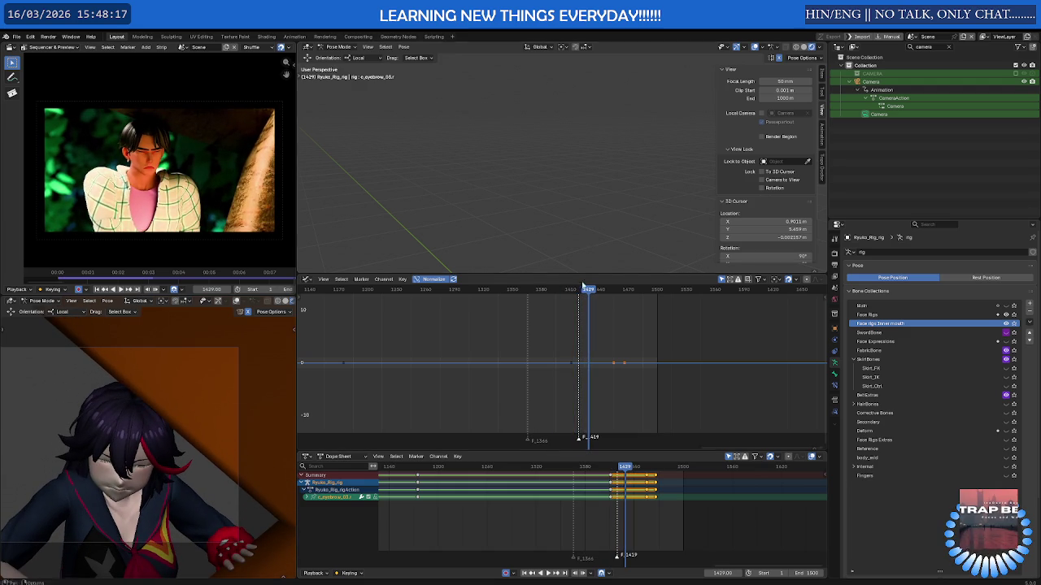
{"action": "middle_click_drag", "start_coordinate": [604, 212], "coordinate": [583, 181]}
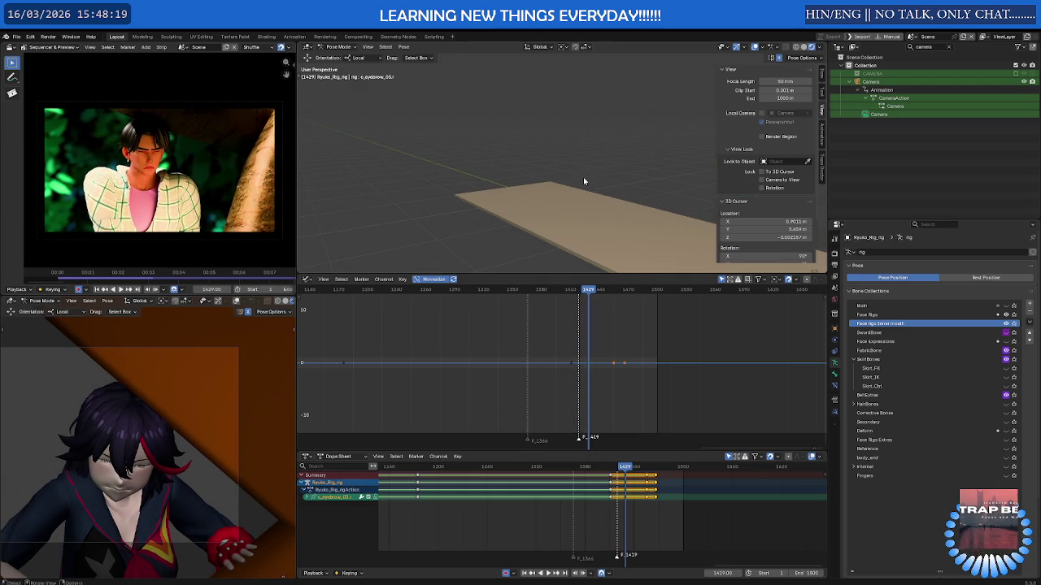
{"action": "key", "text": "space"}
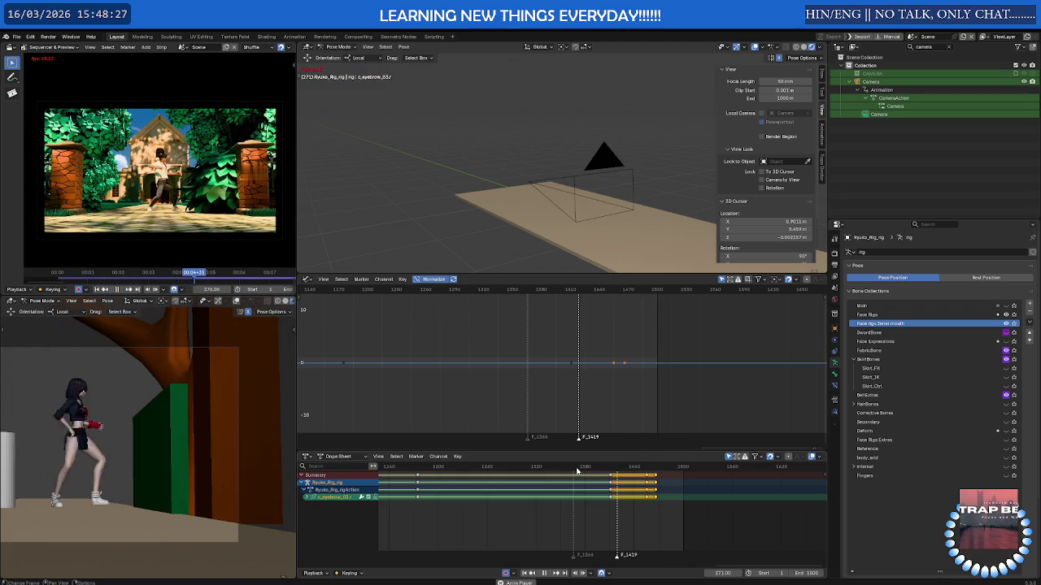
- Replay from the start and frame the character's face in the lower 3D view
{"action": "scroll", "coordinate": [617, 488], "scroll_direction": "down", "scroll_amount": 5}
{"action": "key", "text": "shift+Left"}
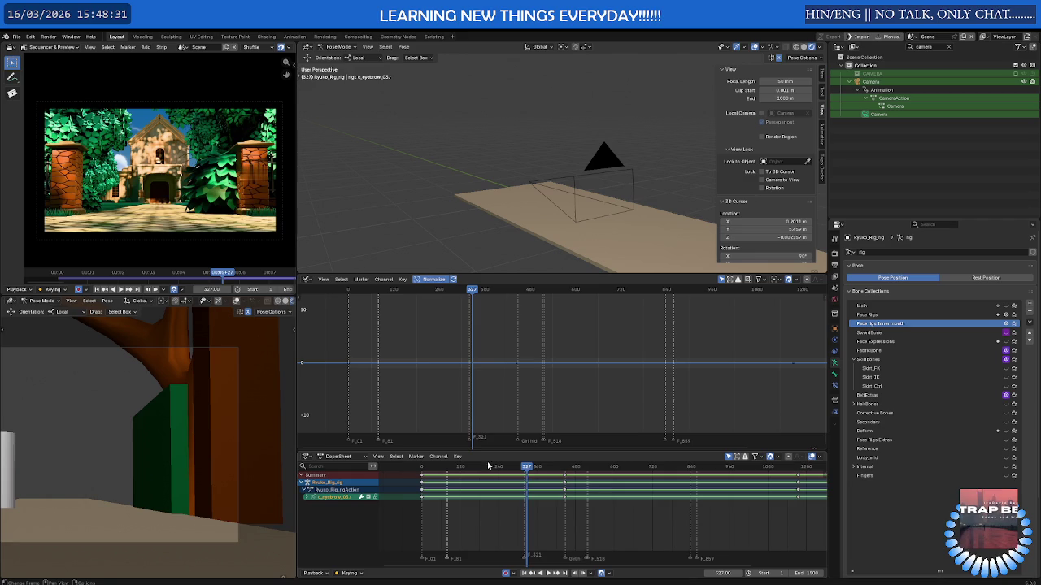
{"action": "key", "text": "space"}
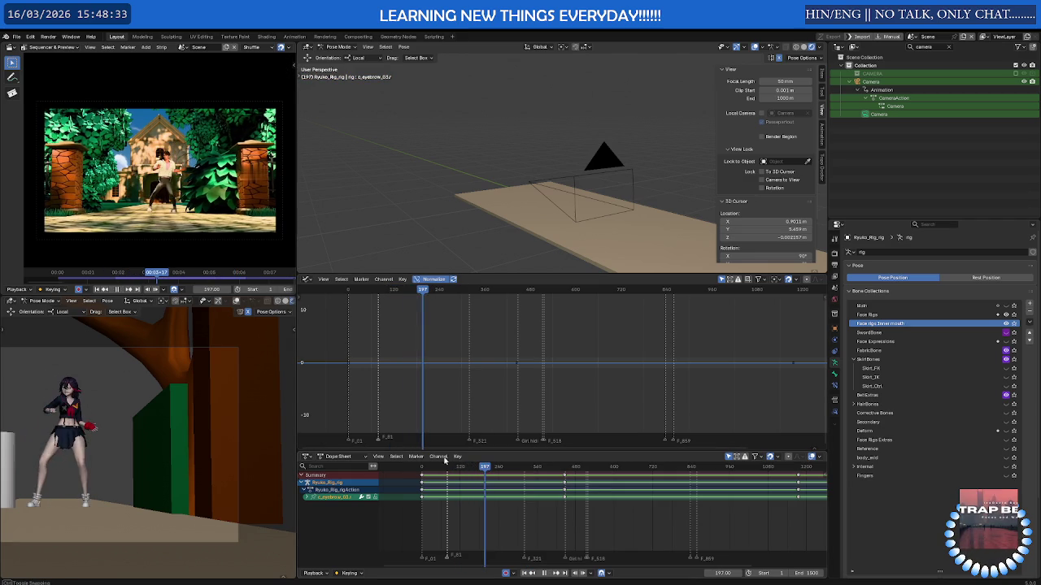
{"action": "scroll", "coordinate": [96, 418], "scroll_direction": "up", "scroll_amount": 3}
{"action": "scroll", "coordinate": [90, 421], "scroll_direction": "up", "scroll_amount": 3}
{"action": "middle_click_drag", "start_coordinate": [87, 429], "coordinate": [78, 424], "text": "shift"}
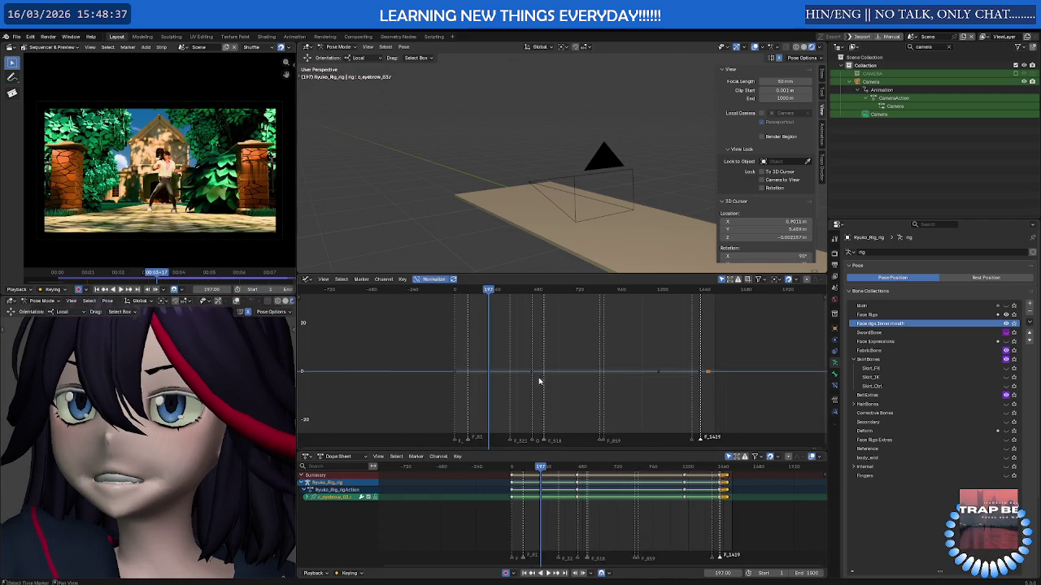
- Bring the later curve keyframes into view, zoom close on the mouth and select its control bones
{"action": "middle_click_drag", "start_coordinate": [547, 385], "coordinate": [536, 429], "text": "ctrl"}
{"action": "scroll", "coordinate": [625, 174], "scroll_direction": "up", "scroll_amount": 3}
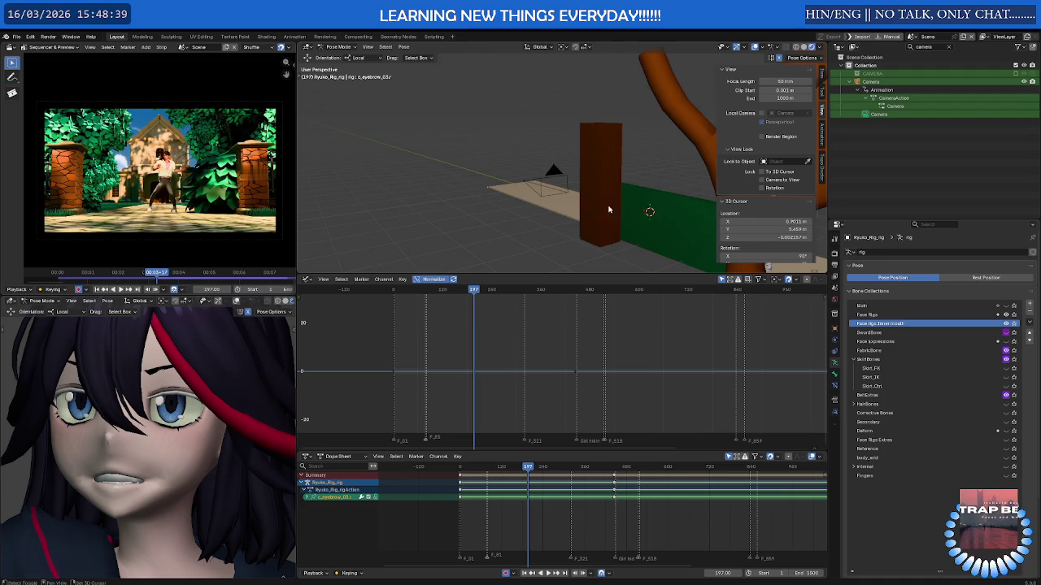
{"action": "scroll", "coordinate": [625, 175], "scroll_direction": "up", "scroll_amount": 3}
{"action": "scroll", "coordinate": [625, 175], "scroll_direction": "up", "scroll_amount": 3}
{"action": "scroll", "coordinate": [626, 175], "scroll_direction": "up", "scroll_amount": 3}
{"action": "scroll", "coordinate": [625, 147], "scroll_direction": "down", "scroll_amount": 5}
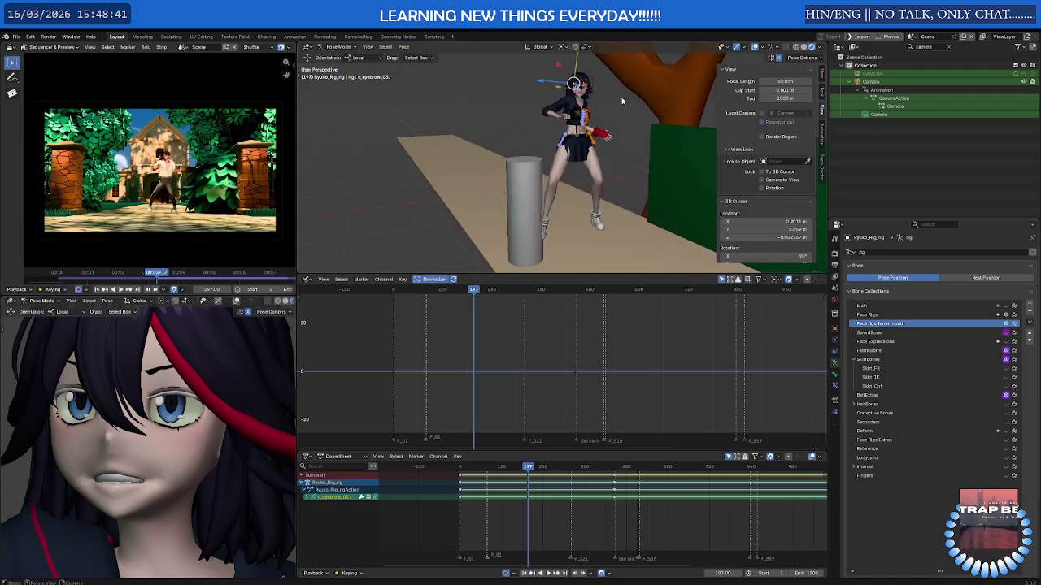
{"action": "scroll", "coordinate": [609, 122], "scroll_direction": "up", "scroll_amount": 2}
{"action": "scroll", "coordinate": [598, 143], "scroll_direction": "up", "scroll_amount": 2}
{"action": "scroll", "coordinate": [590, 197], "scroll_direction": "up", "scroll_amount": 2}
{"action": "scroll", "coordinate": [521, 144], "scroll_direction": "up", "scroll_amount": 3}
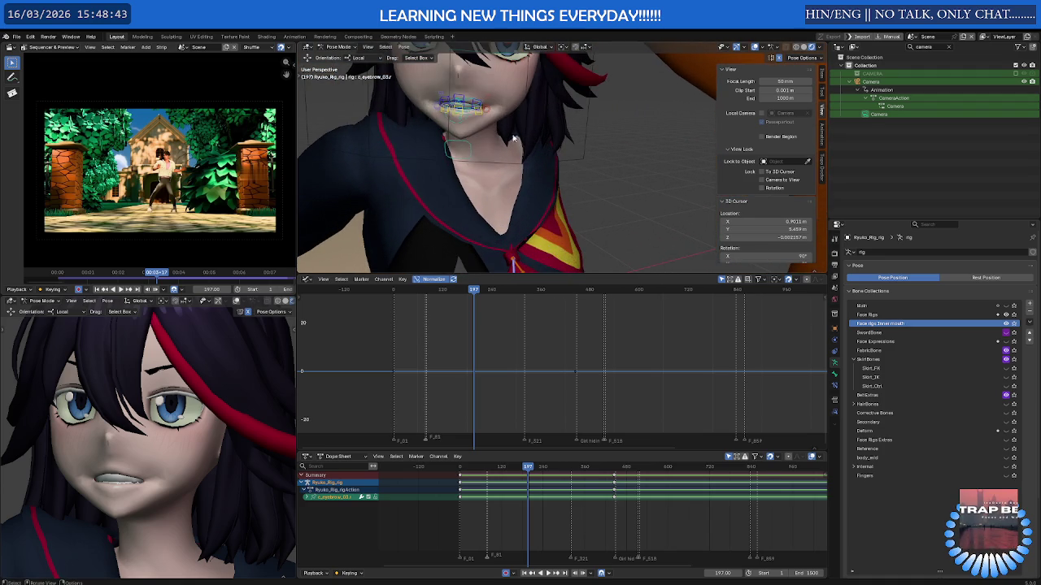
{"action": "left_click_drag", "start_coordinate": [499, 119], "coordinate": [501, 122]}
{"action": "scroll", "coordinate": [501, 130], "scroll_direction": "up", "scroll_amount": 2}
- Make the 3D view taller over the curves and turn to a more frontal face
{"action": "scroll", "coordinate": [504, 147], "scroll_direction": "up", "scroll_amount": 1}
{"action": "scroll", "coordinate": [512, 179], "scroll_direction": "up", "scroll_amount": 2}
{"action": "scroll", "coordinate": [520, 228], "scroll_direction": "up", "scroll_amount": 1}
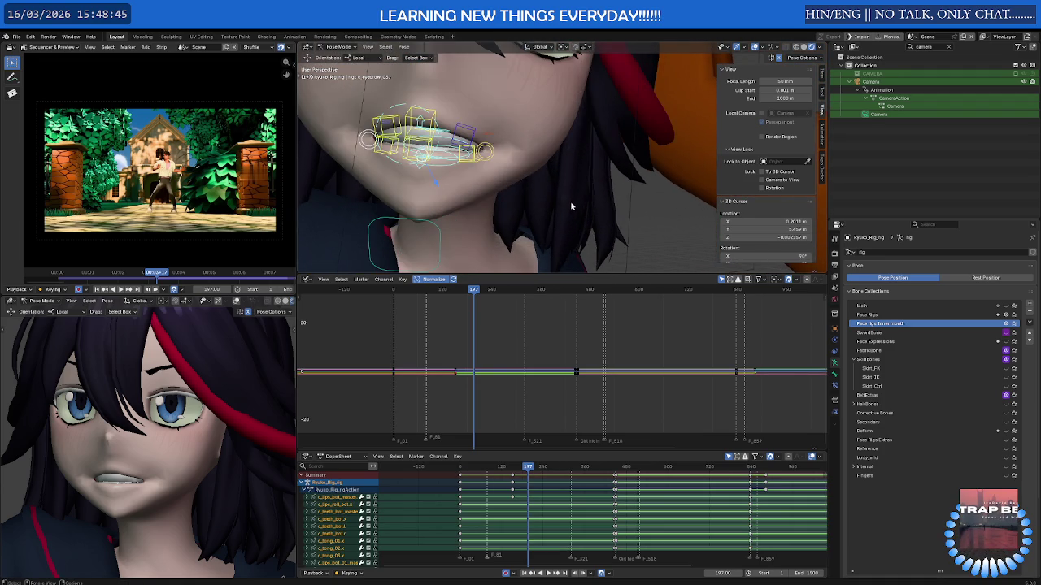
{"action": "left_click_drag", "start_coordinate": [531, 275], "coordinate": [530, 413]}
{"action": "middle_click_drag", "start_coordinate": [531, 365], "coordinate": [557, 320]}
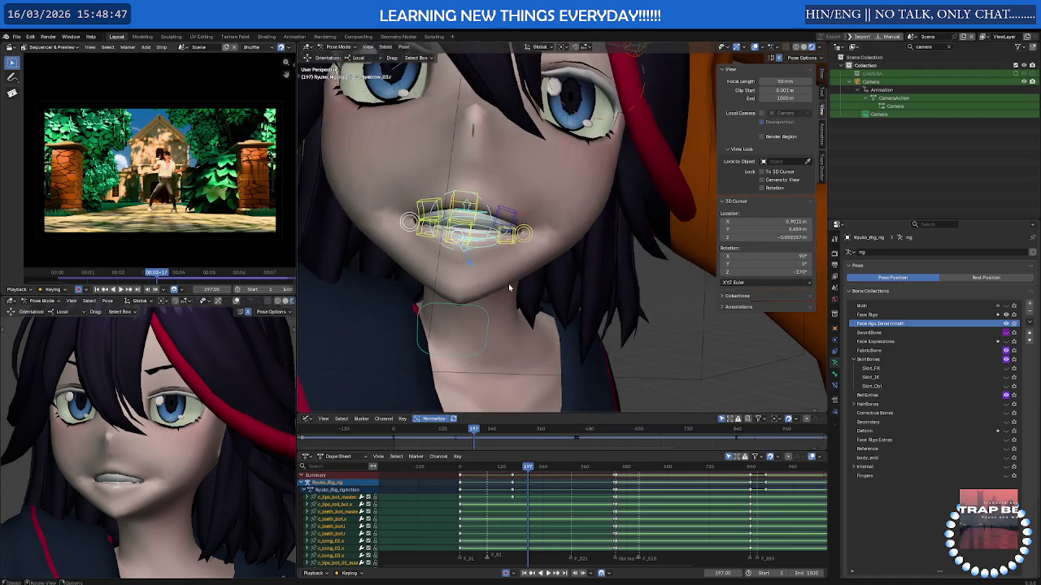
- Hide and restore the rig overlays and scrub the playhead back to frame 154
{"action": "key", "text": "h"}
{"action": "left_click_drag", "start_coordinate": [528, 482], "coordinate": [513, 477]}
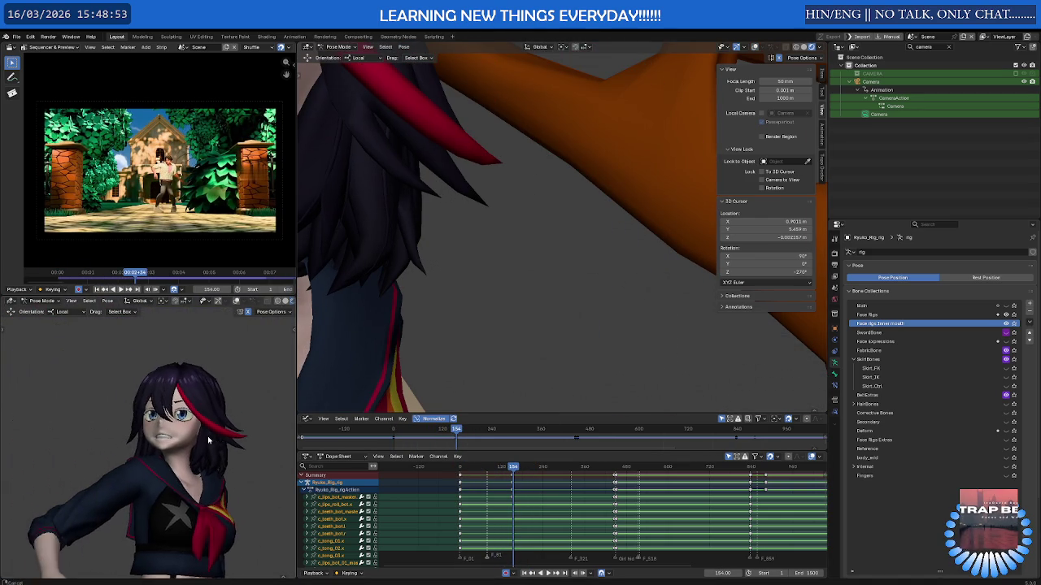
{"action": "mouse_move", "coordinate": [422, 256]}
{"action": "middle_mouse_down"}
{"action": "mouse_move", "coordinate": [546, 295]}
{"action": "mouse_move", "coordinate": [528, 366]}
{"action": "middle_mouse_up"}
{"action": "key", "text": "shift+alt+z"}
{"action": "scroll", "coordinate": [527, 490], "scroll_direction": "up", "scroll_amount": 3}
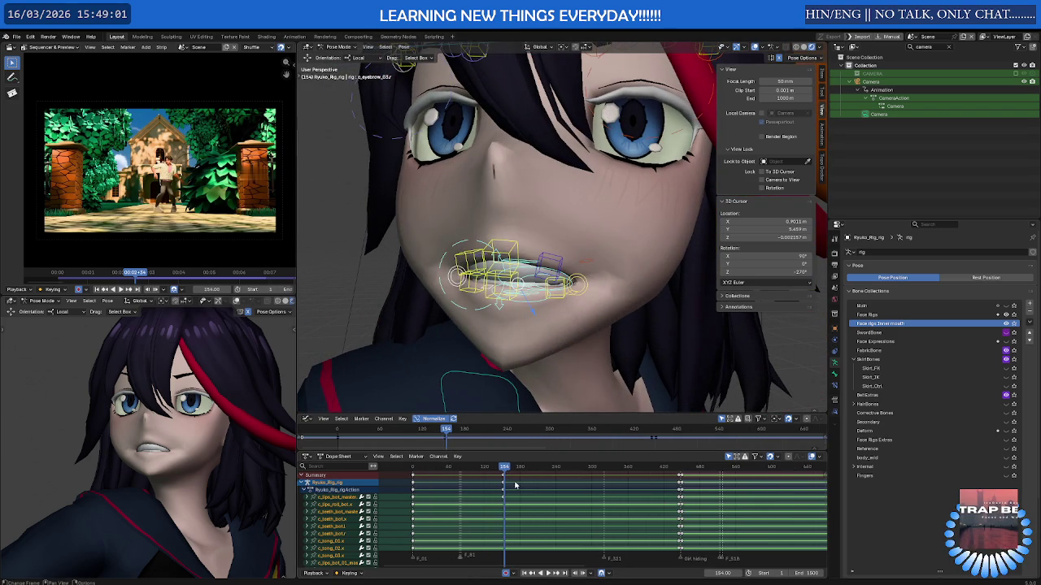
- Return to frame 152 and raise the lip-corner bone
{"action": "key", "text": "shift+ctrl+space"}
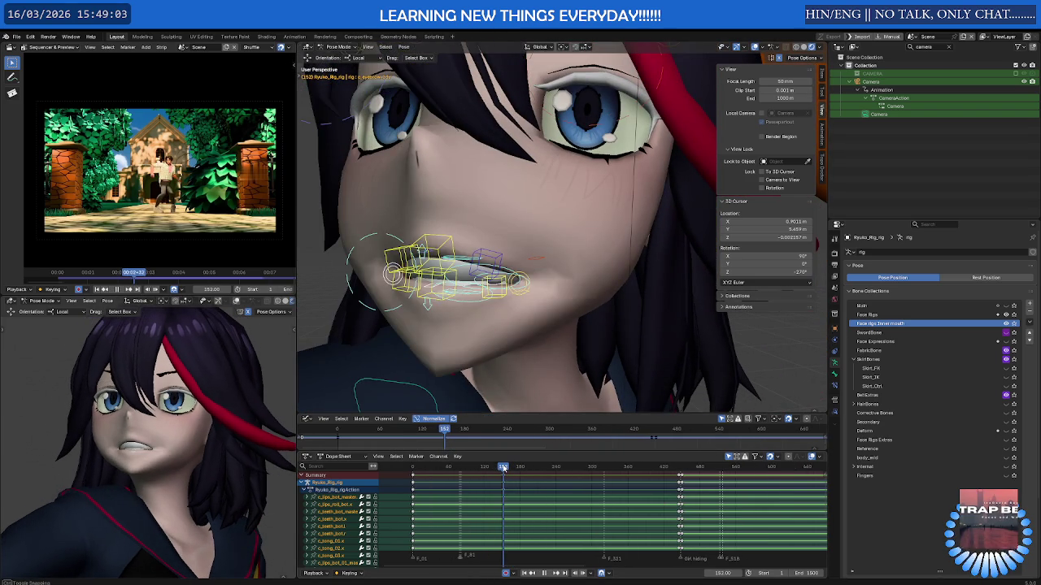
{"action": "left_click", "coordinate": [526, 280]}
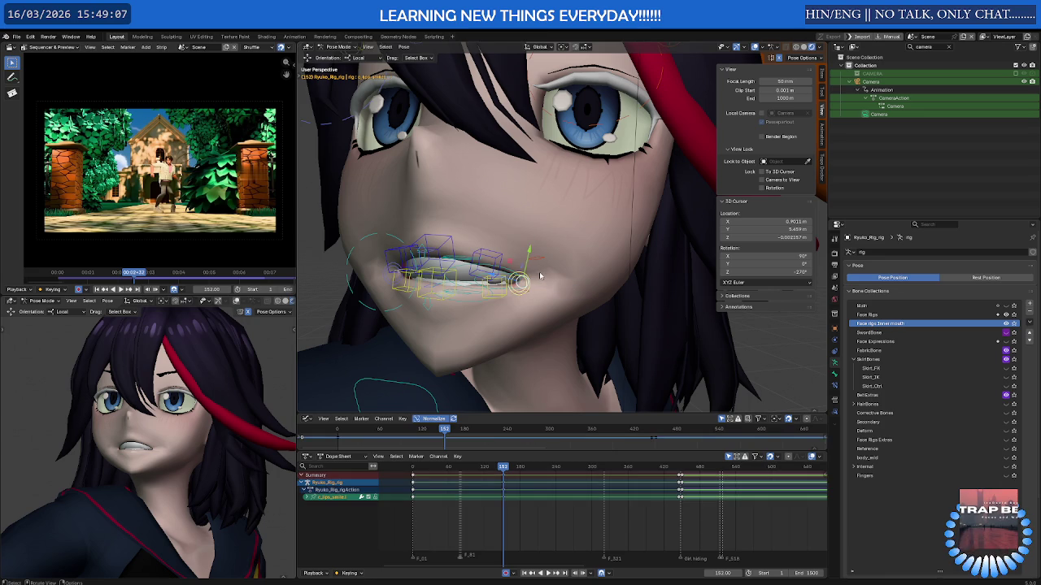
{"action": "key", "text": "g"}
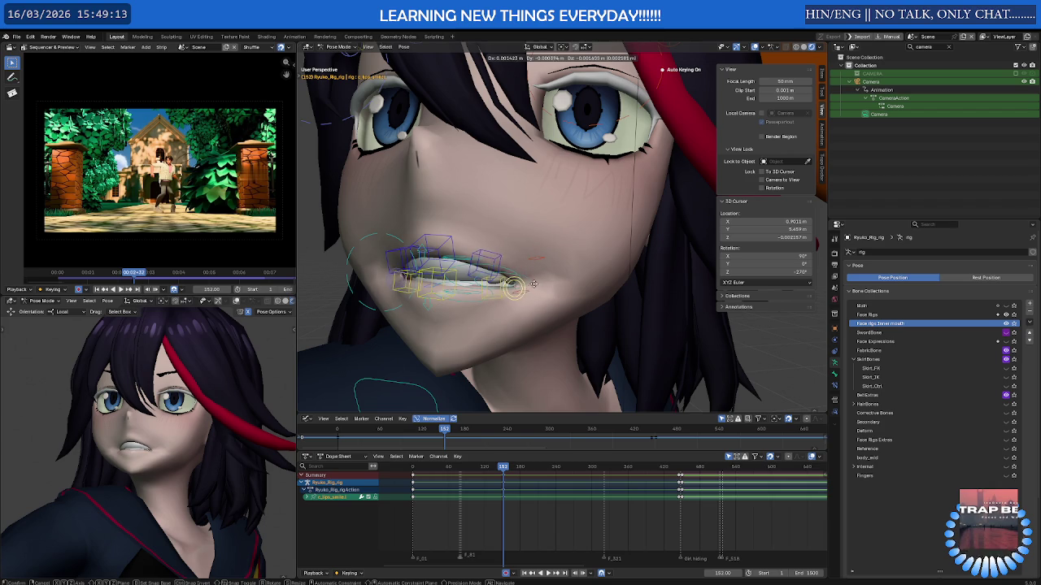
{"action": "left_click", "coordinate": [529, 278]}
{"action": "mouse_move", "coordinate": [529, 278]}
{"action": "middle_mouse_down"}
{"action": "mouse_move", "coordinate": [644, 333]}
{"action": "mouse_move", "coordinate": [517, 253]}
{"action": "mouse_move", "coordinate": [435, 305]}
{"action": "middle_mouse_up"}
- Shift the lip corner sideways along X and move the mouth bone along Y
{"action": "key", "text": "g"}
{"action": "key", "text": "x"}
{"action": "key", "text": "x"}
{"action": "left_click", "coordinate": [644, 333]}
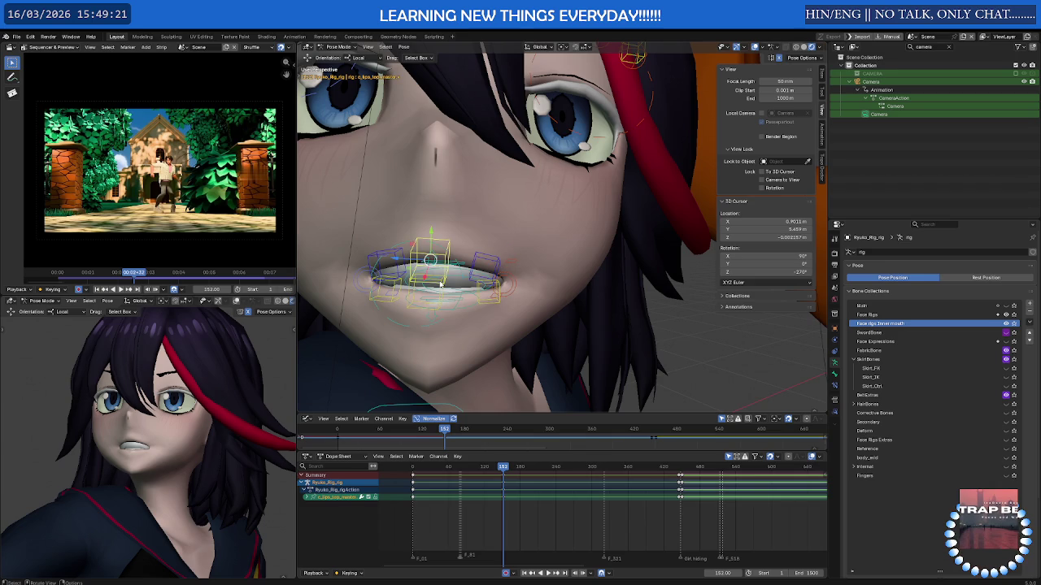
{"action": "key", "text": "g"}
{"action": "key", "text": "y"}
{"action": "key", "text": "y"}
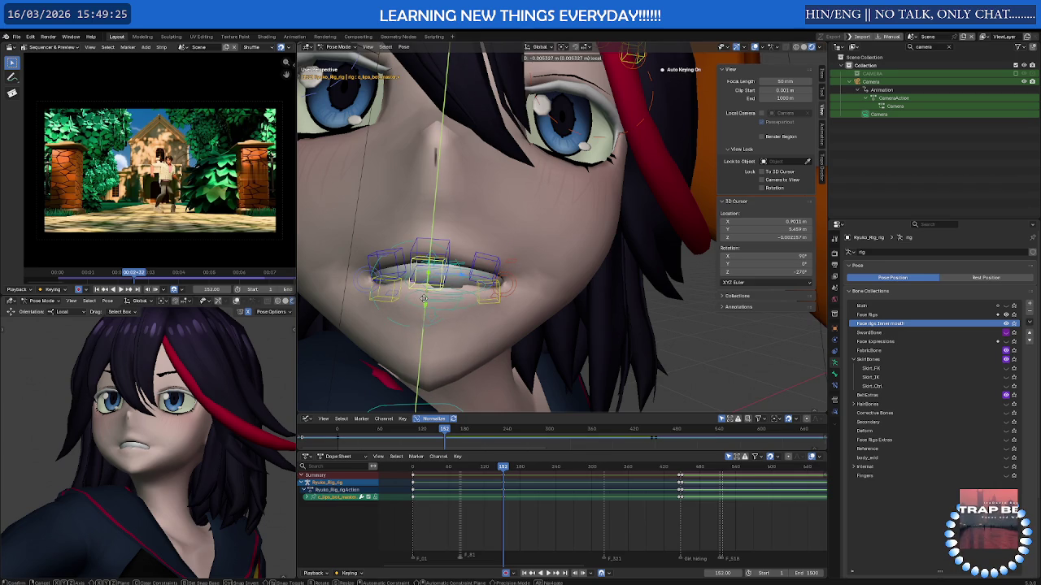
{"action": "left_click", "coordinate": [423, 298]}
- Play back the new mouth animation and scrub back to review frames around 148
{"action": "scroll", "coordinate": [423, 299], "scroll_direction": "down", "scroll_amount": 5}
{"action": "mouse_move", "coordinate": [422, 298]}
{"action": "middle_mouse_down"}
{"action": "mouse_move", "coordinate": [555, 283]}
{"action": "mouse_move", "coordinate": [469, 281]}
{"action": "middle_mouse_up"}
{"action": "scroll", "coordinate": [493, 471], "scroll_direction": "up", "scroll_amount": 2}
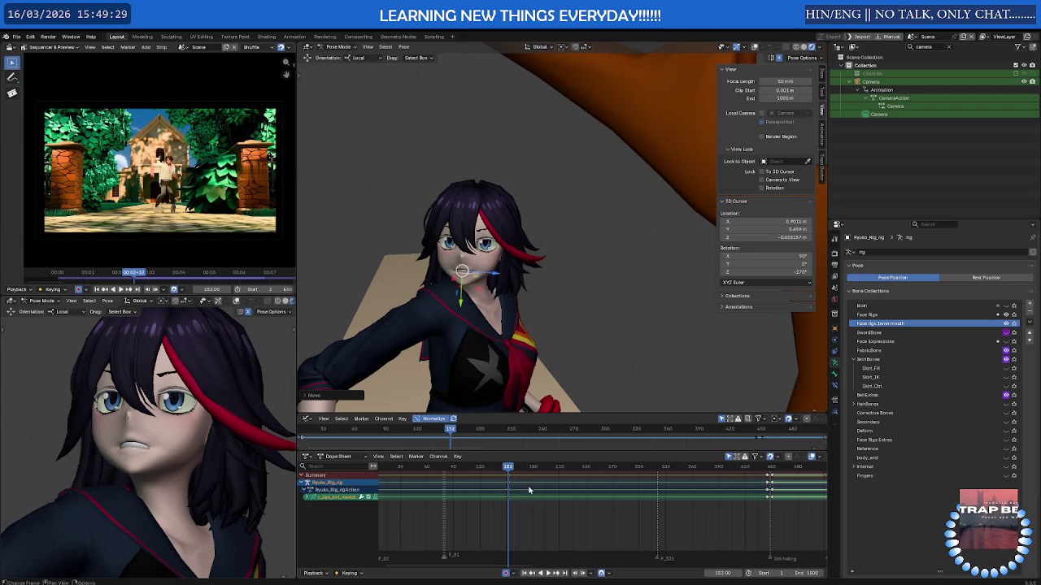
{"action": "key", "text": "space"}
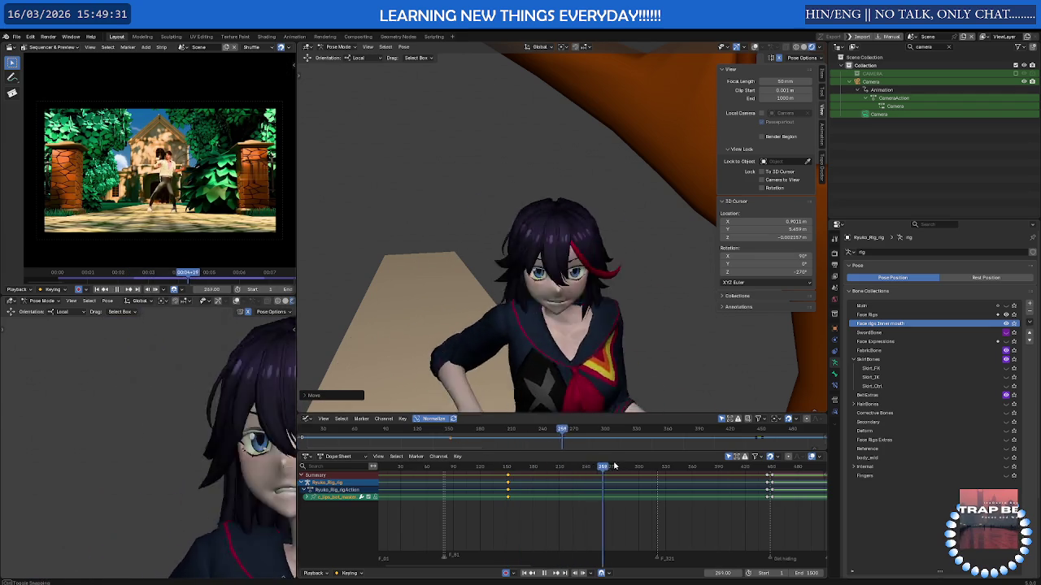
{"action": "mouse_move", "coordinate": [518, 466]}
{"action": "left_mouse_down"}
{"action": "mouse_move", "coordinate": [660, 468]}
{"action": "mouse_move", "coordinate": [628, 467]}
{"action": "left_mouse_up"}
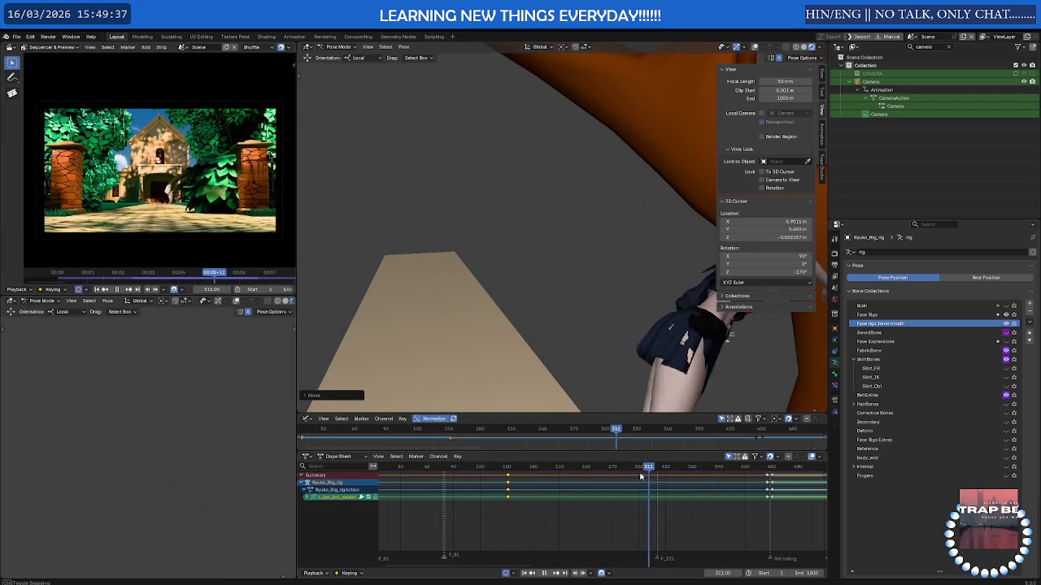
- Scrub the animation to around frame 292, then orbit out to see the tree, plank and panel
{"action": "scroll", "coordinate": [257, 423], "scroll_direction": "down", "scroll_amount": 8}
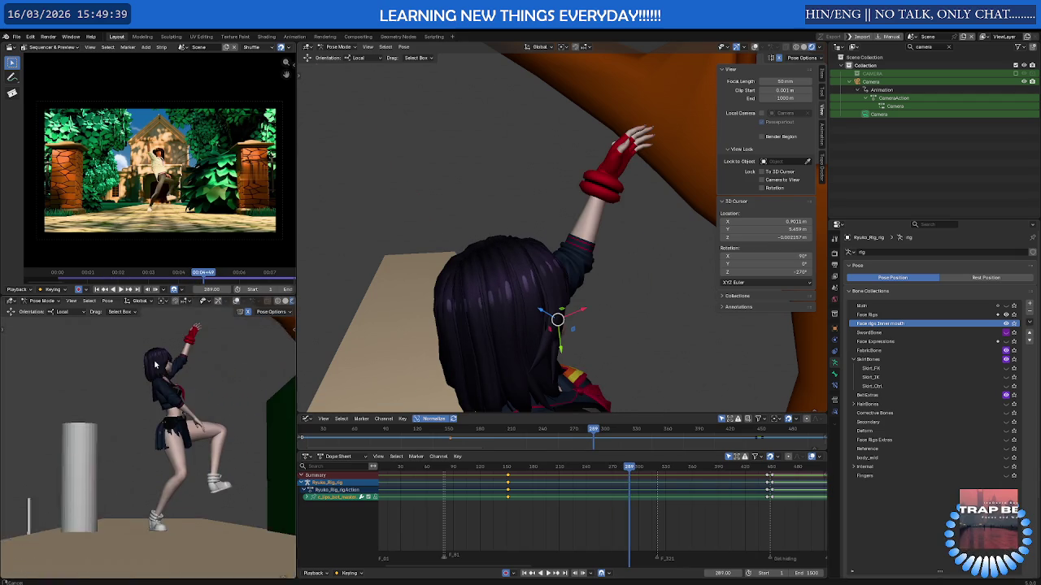
{"action": "scroll", "coordinate": [433, 469], "scroll_direction": "down", "scroll_amount": 3}
{"action": "left_click", "coordinate": [508, 470]}
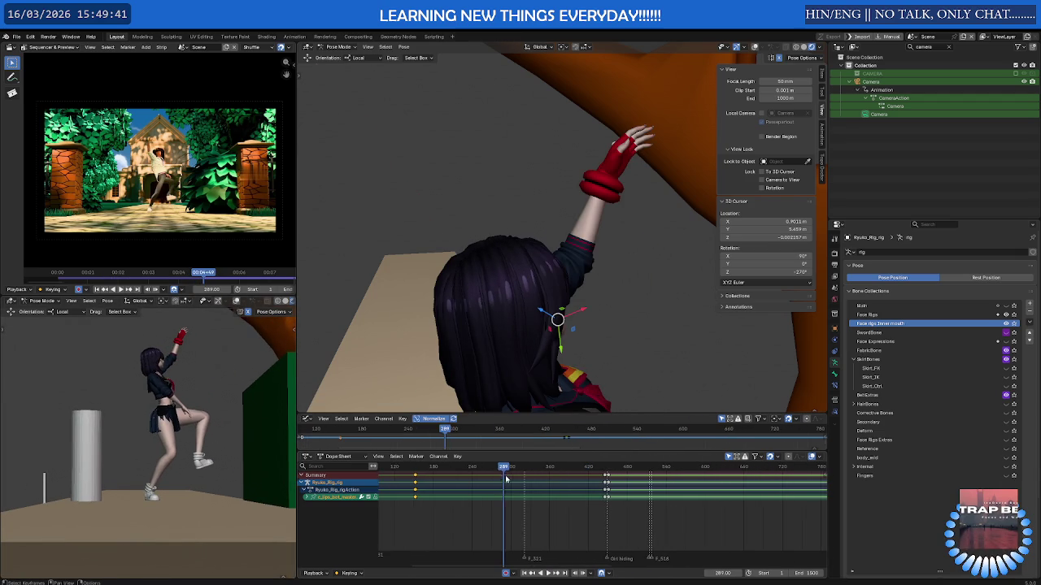
{"action": "left_click_drag", "start_coordinate": [507, 470], "coordinate": [585, 470]}
{"action": "mouse_move", "coordinate": [457, 348]}
{"action": "middle_mouse_down"}
{"action": "mouse_move", "coordinate": [516, 362]}
{"action": "mouse_move", "coordinate": [512, 333]}
{"action": "middle_mouse_up"}
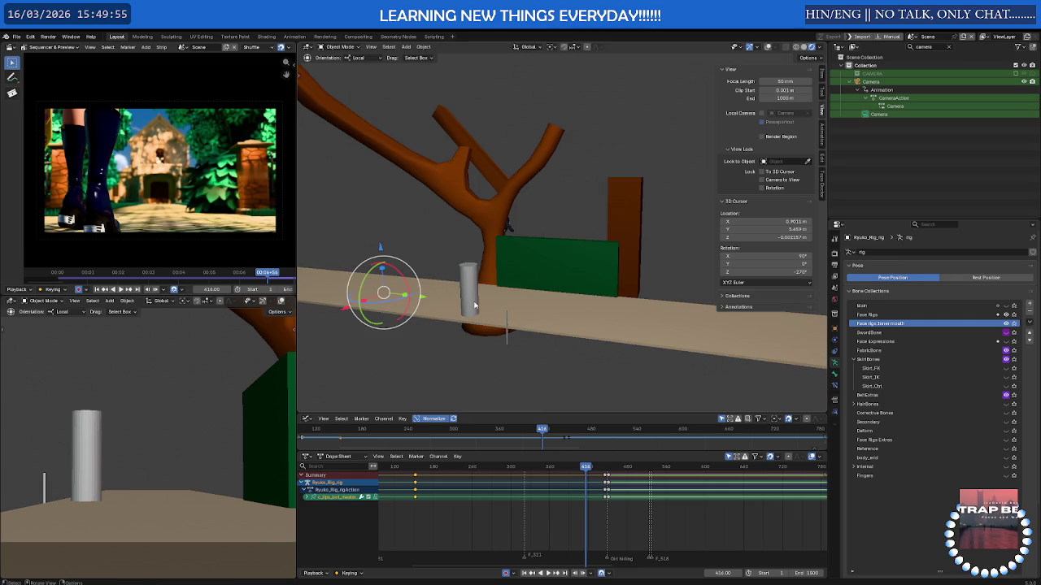
- Delete the thin pole standing beside the plank
{"action": "left_click", "coordinate": [468, 292]}
{"action": "mouse_move", "coordinate": [471, 301]}
{"action": "middle_mouse_down"}
{"action": "mouse_move", "coordinate": [572, 323]}
{"action": "mouse_move", "coordinate": [534, 351]}
{"action": "middle_mouse_up"}
{"action": "left_click", "coordinate": [513, 302]}
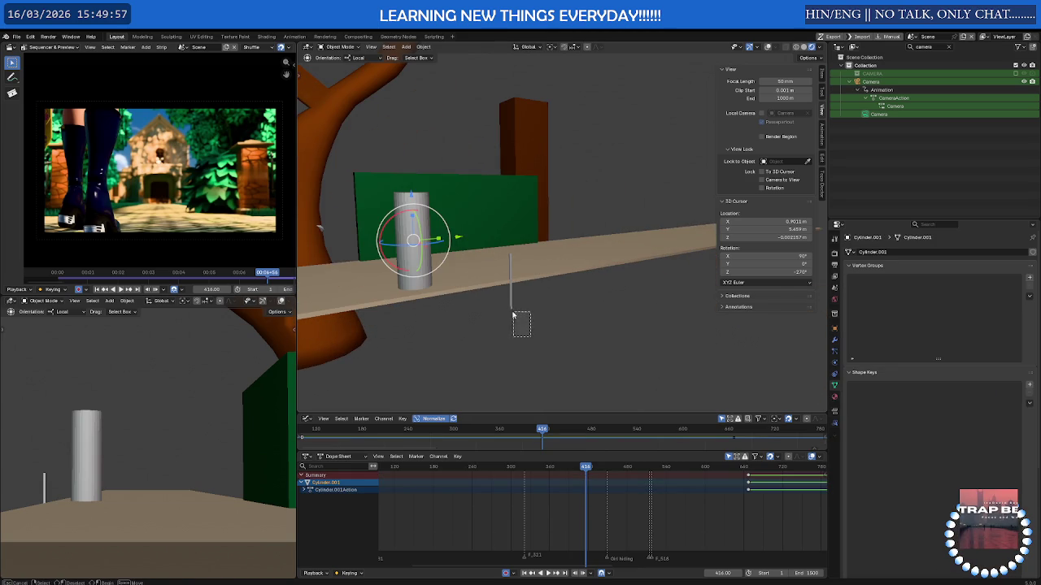
{"action": "key", "text": "KP_Decimal"}
{"action": "key", "text": "Delete"}
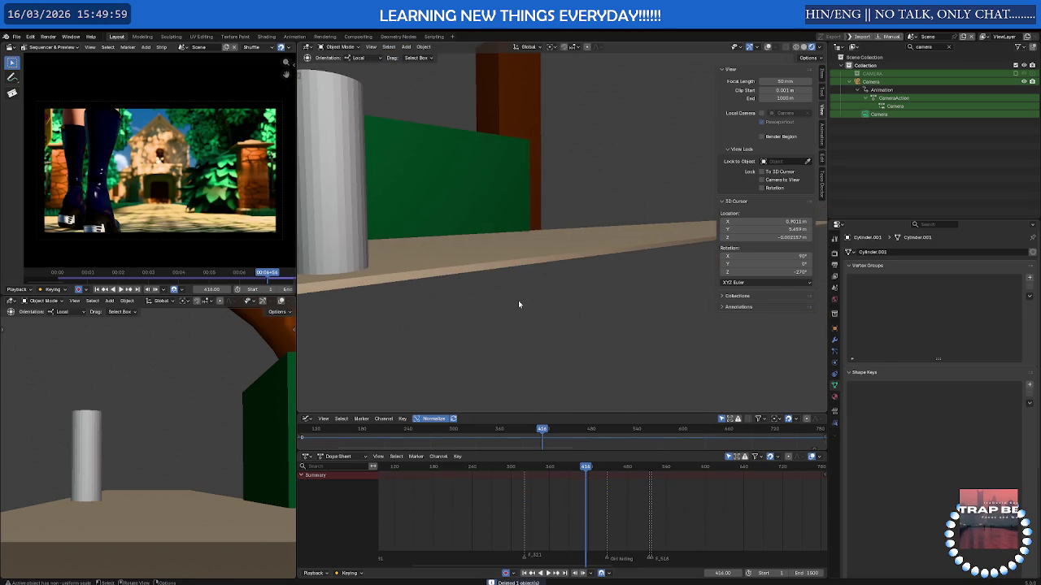
{"action": "scroll", "coordinate": [364, 194], "scroll_direction": "down", "scroll_amount": 3}
- Slide the cylinder prop farther along the plank toward its end
{"action": "left_click", "coordinate": [352, 199]}
{"action": "mouse_move", "coordinate": [447, 253]}
{"action": "middle_mouse_down"}
{"action": "mouse_move", "coordinate": [393, 284]}
{"action": "mouse_move", "coordinate": [413, 249]}
{"action": "mouse_move", "coordinate": [435, 325]}
{"action": "middle_mouse_up"}
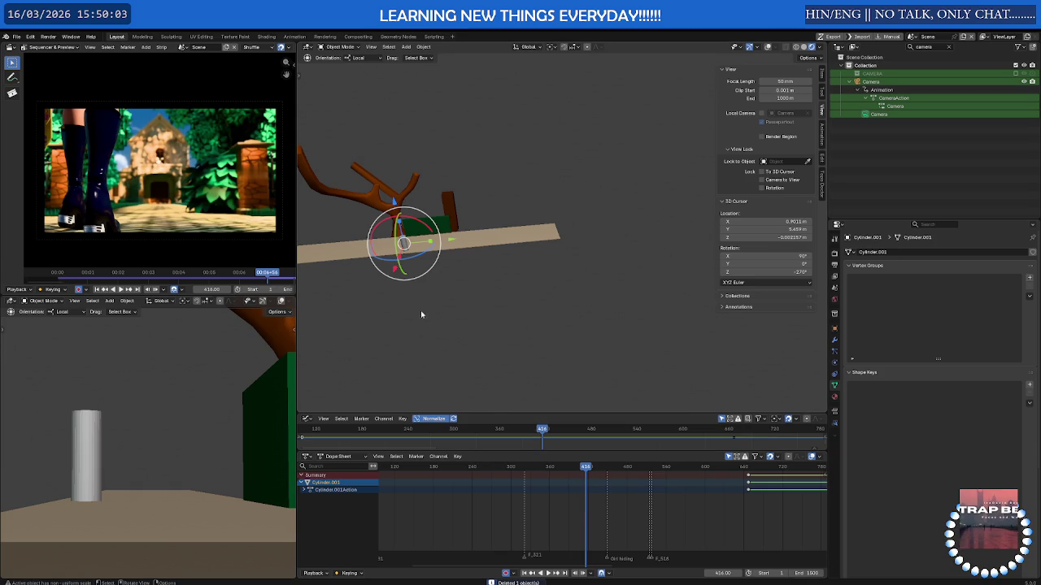
{"action": "left_click_drag", "start_coordinate": [443, 246], "coordinate": [566, 238]}
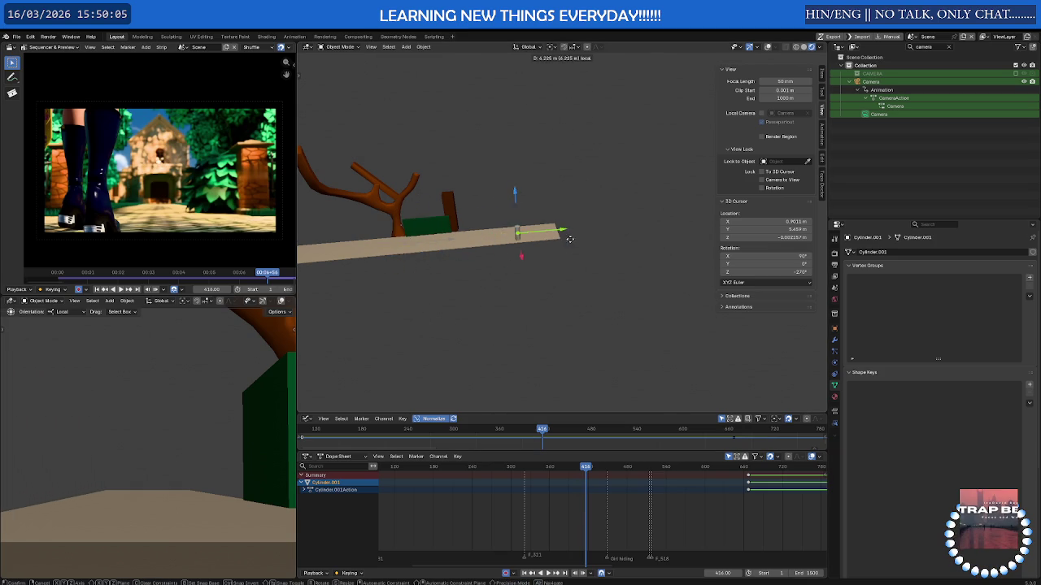
{"action": "mouse_move", "coordinate": [555, 247]}
{"action": "left_mouse_down"}
{"action": "mouse_move", "coordinate": [533, 250]}
{"action": "mouse_move", "coordinate": [559, 210]}
{"action": "mouse_move", "coordinate": [582, 230]}
{"action": "mouse_move", "coordinate": [602, 229]}
{"action": "left_mouse_up"}
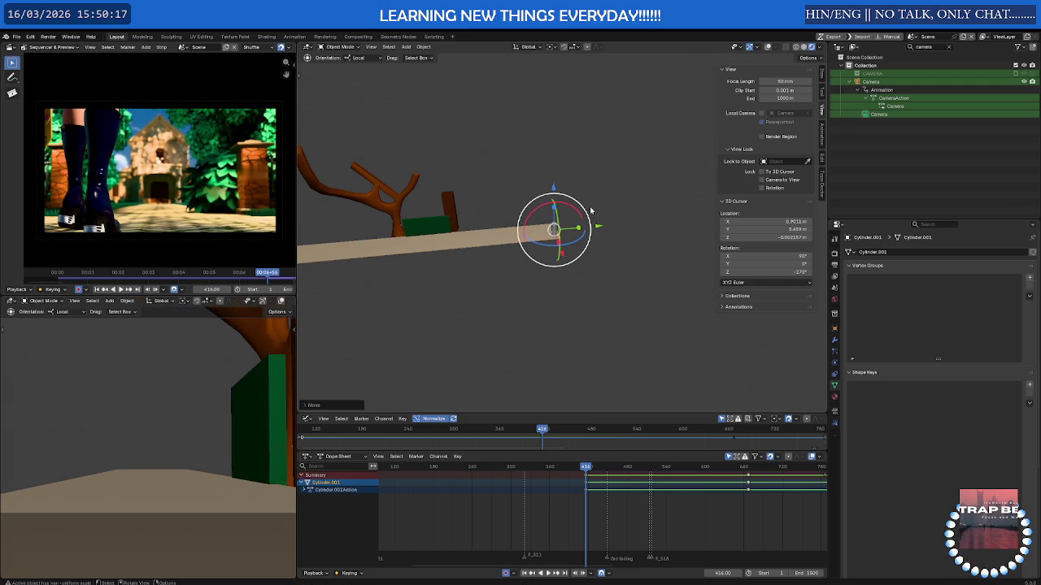
{"action": "scroll", "coordinate": [572, 468], "scroll_direction": "down", "scroll_amount": 3}
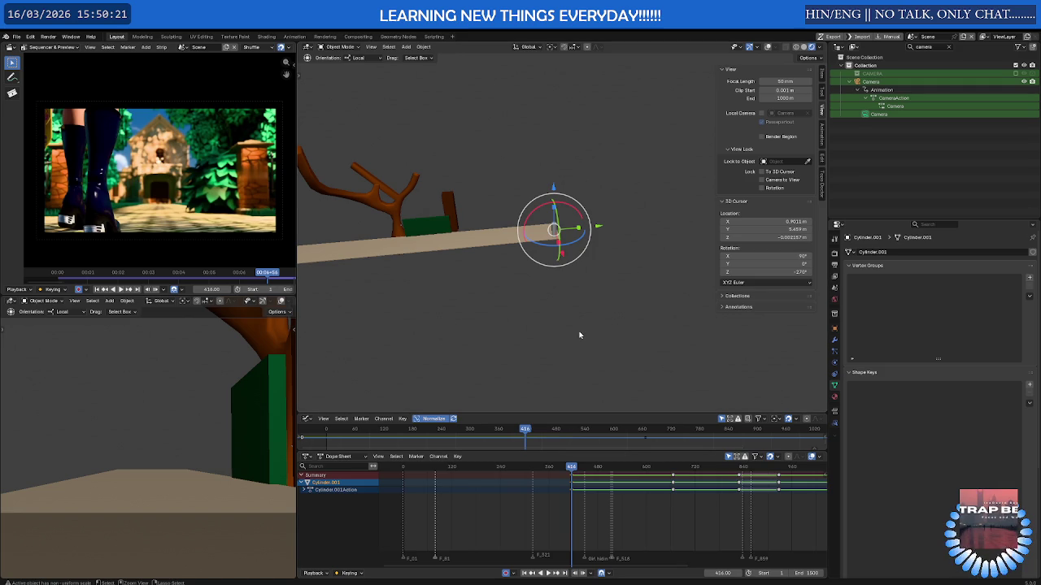
- Undo the cylinder's last move and scrub the animation back to frame 0
{"action": "key", "text": "ctrl+z"}
{"action": "left_click_drag", "start_coordinate": [522, 469], "coordinate": [406, 468]}
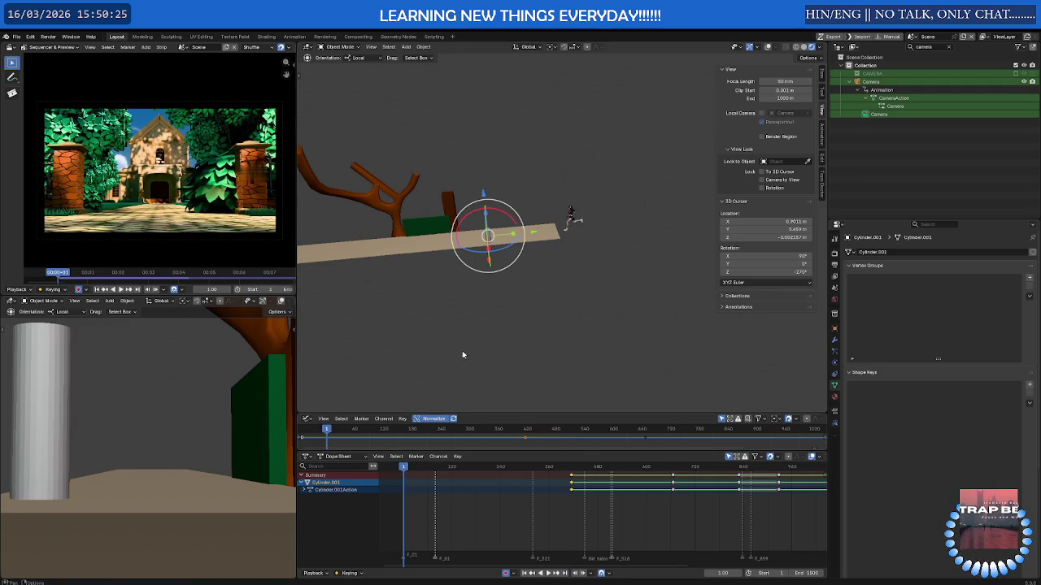
{"action": "mouse_move", "coordinate": [403, 469]}
{"action": "left_mouse_down"}
{"action": "mouse_move", "coordinate": [506, 469]}
{"action": "mouse_move", "coordinate": [408, 477]}
{"action": "left_mouse_up"}
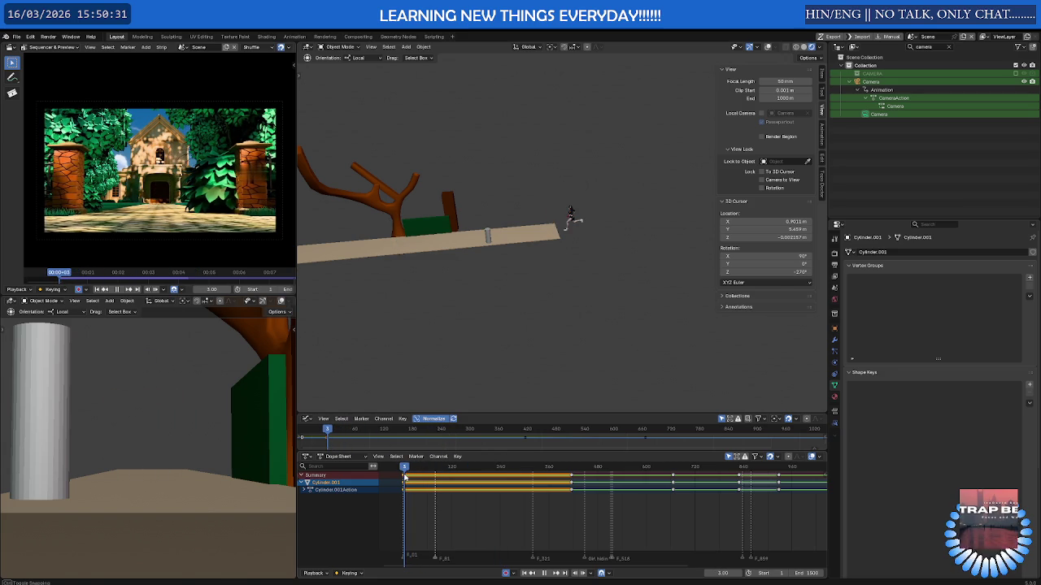
{"action": "left_click_drag", "start_coordinate": [405, 477], "coordinate": [399, 471]}
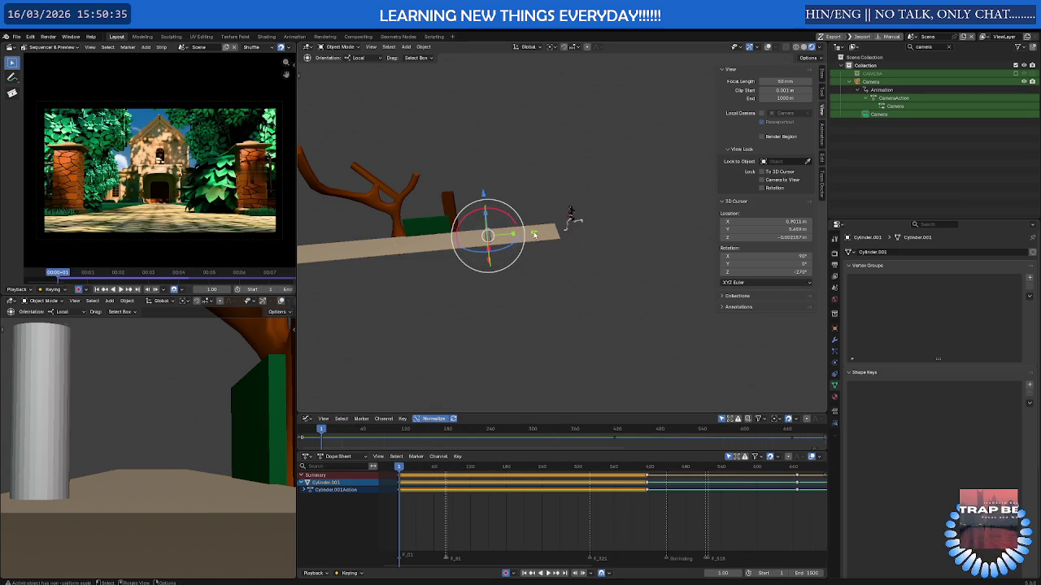
- Slide the cylinder further right along the beam, checking its placement across the timeline
{"action": "left_click_drag", "start_coordinate": [533, 235], "coordinate": [598, 231]}
{"action": "left_click", "coordinate": [603, 231]}
{"action": "left_click", "coordinate": [454, 474]}
{"action": "mouse_move", "coordinate": [391, 471]}
{"action": "left_mouse_down"}
{"action": "mouse_move", "coordinate": [643, 482]}
{"action": "mouse_move", "coordinate": [608, 485]}
{"action": "left_mouse_up"}
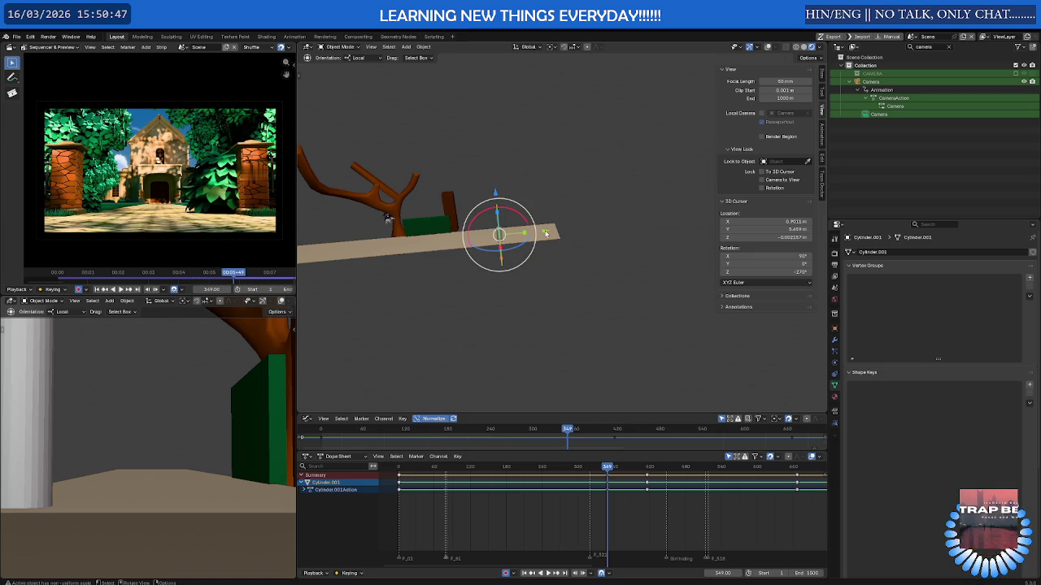
{"action": "left_click_drag", "start_coordinate": [544, 235], "coordinate": [567, 233]}
{"action": "mouse_move", "coordinate": [607, 468]}
{"action": "left_mouse_down"}
{"action": "mouse_move", "coordinate": [826, 473]}
{"action": "mouse_move", "coordinate": [397, 477]}
{"action": "left_mouse_up"}
{"action": "key", "text": "space"}
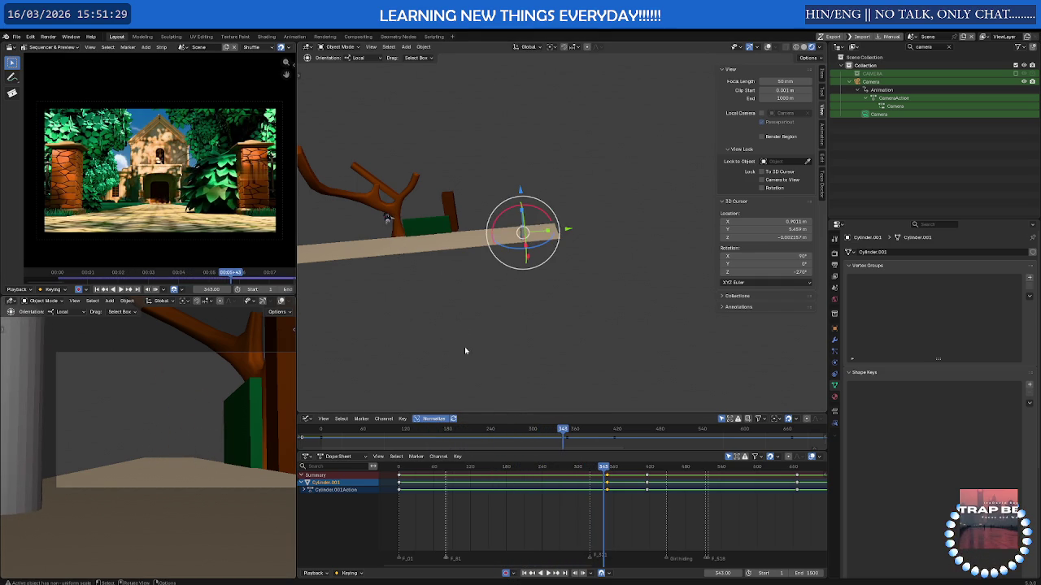
{"action": "mouse_move", "coordinate": [512, 470]}
{"action": "left_mouse_down"}
{"action": "mouse_move", "coordinate": [579, 472]}
{"action": "mouse_move", "coordinate": [542, 474]}
{"action": "left_mouse_up"}
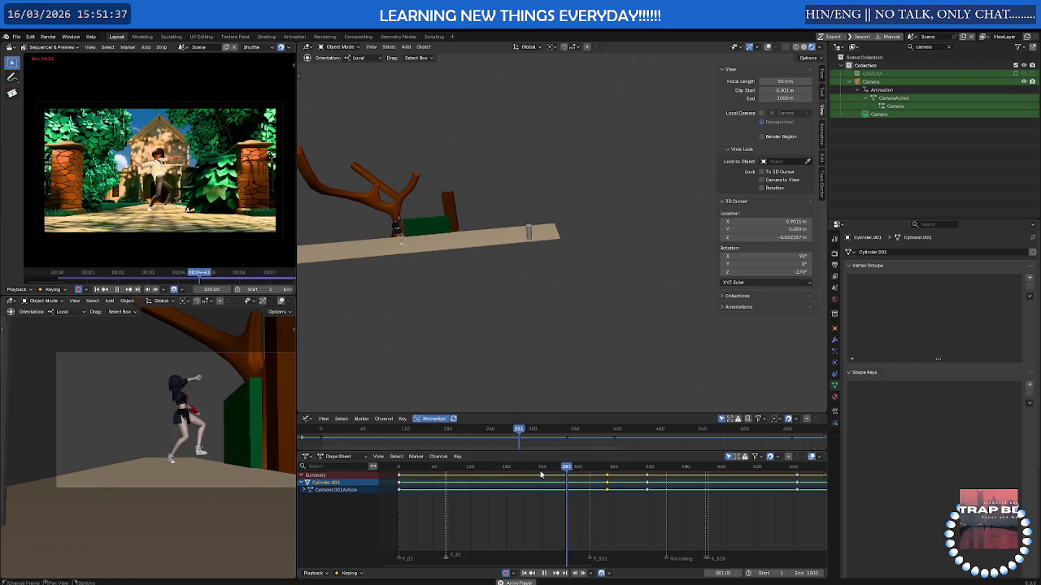
{"action": "key", "text": "space"}
{"action": "mouse_move", "coordinate": [573, 342]}
{"action": "middle_mouse_down"}
{"action": "mouse_move", "coordinate": [573, 298]}
{"action": "mouse_move", "coordinate": [557, 290]}
{"action": "mouse_move", "coordinate": [528, 220]}
{"action": "mouse_move", "coordinate": [493, 224]}
{"action": "mouse_move", "coordinate": [569, 288]}
{"action": "mouse_move", "coordinate": [465, 273]}
{"action": "mouse_move", "coordinate": [537, 244]}
{"action": "mouse_move", "coordinate": [560, 314]}
{"action": "middle_mouse_up"}
{"action": "scroll", "coordinate": [560, 314], "scroll_direction": "up", "scroll_amount": 3}
- Select the character's shoe and inspect its modifiers, vertex groups and materials
{"action": "scroll", "coordinate": [560, 301], "scroll_direction": "up", "scroll_amount": 3}
{"action": "scroll", "coordinate": [560, 289], "scroll_direction": "up", "scroll_amount": 3}
{"action": "scroll", "coordinate": [560, 273], "scroll_direction": "up", "scroll_amount": 3}
{"action": "scroll", "coordinate": [533, 320], "scroll_direction": "up", "scroll_amount": 1}
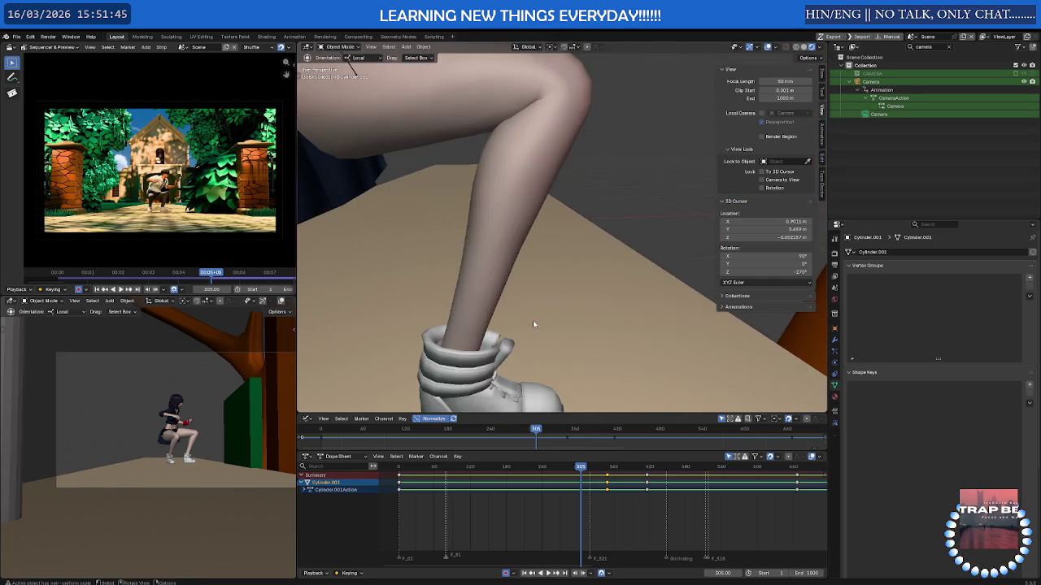
{"action": "scroll", "coordinate": [532, 321], "scroll_direction": "down", "scroll_amount": 3}
{"action": "left_click", "coordinate": [532, 264]}
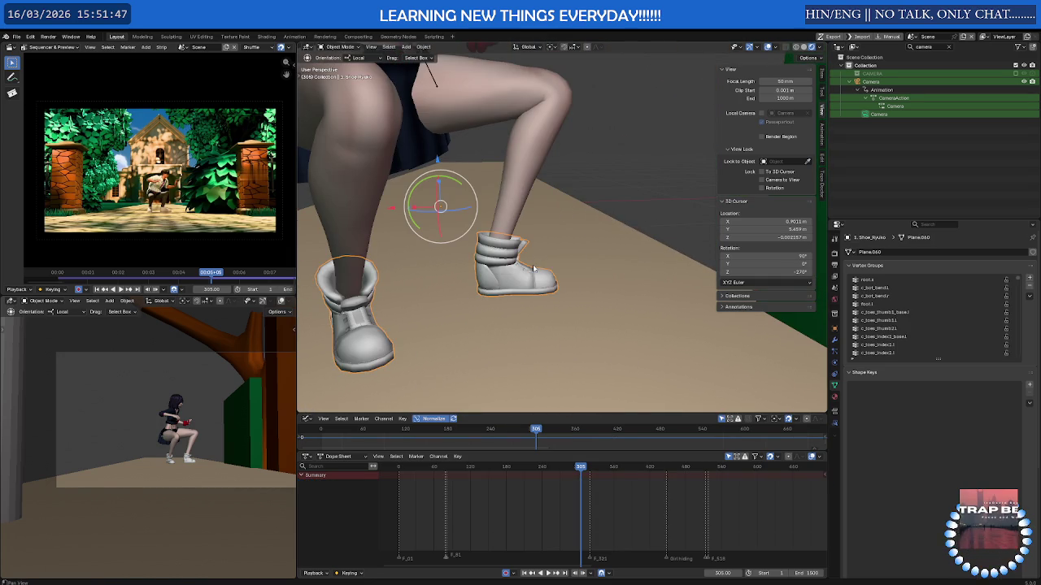
{"action": "left_click", "coordinate": [834, 342]}
{"action": "left_click", "coordinate": [834, 386]}
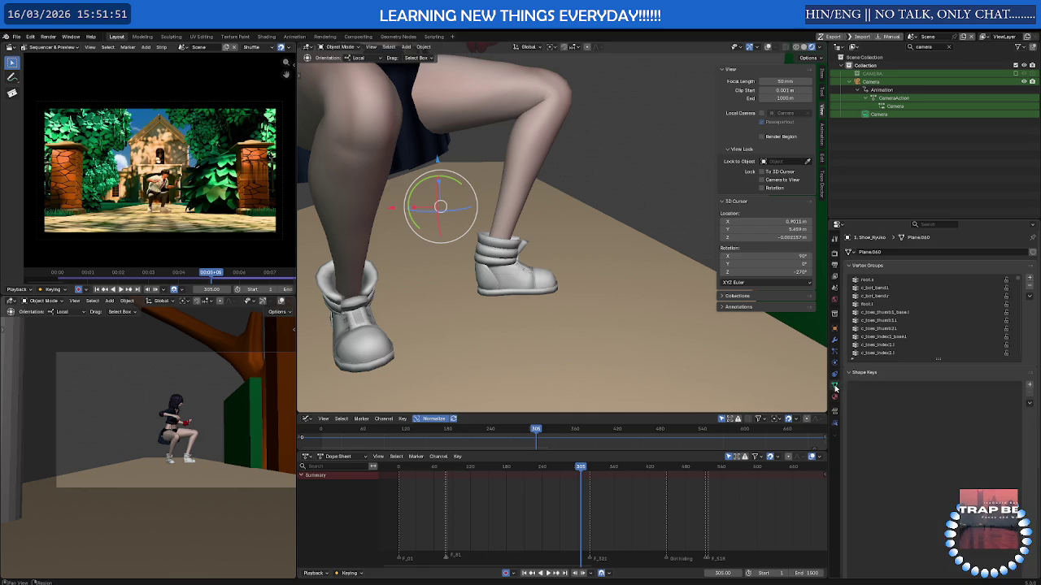
{"action": "left_click", "coordinate": [835, 398]}
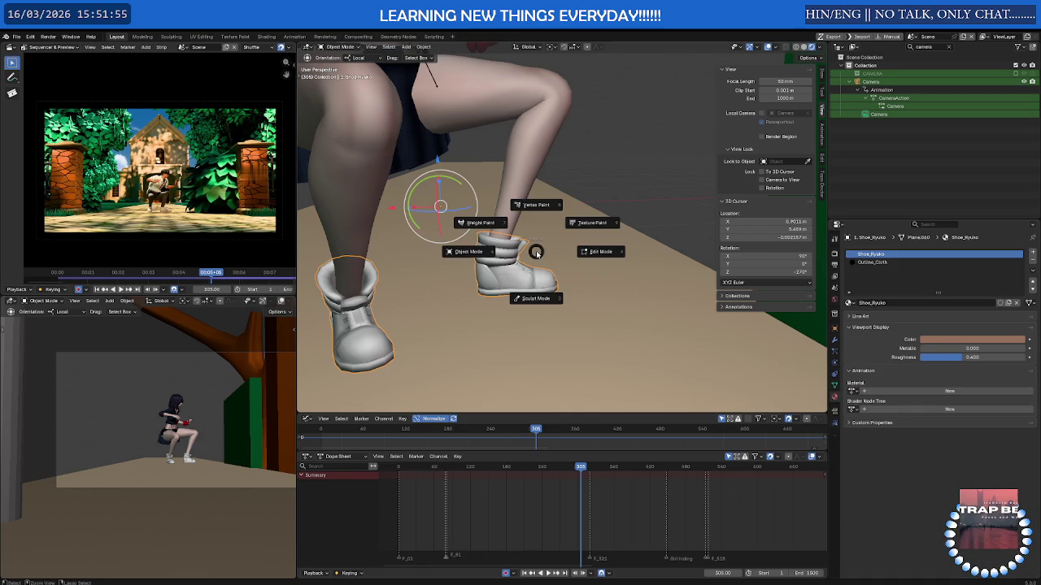
{"action": "key", "text": "Escape"}
{"action": "scroll", "coordinate": [525, 252], "scroll_direction": "down", "scroll_amount": 5}
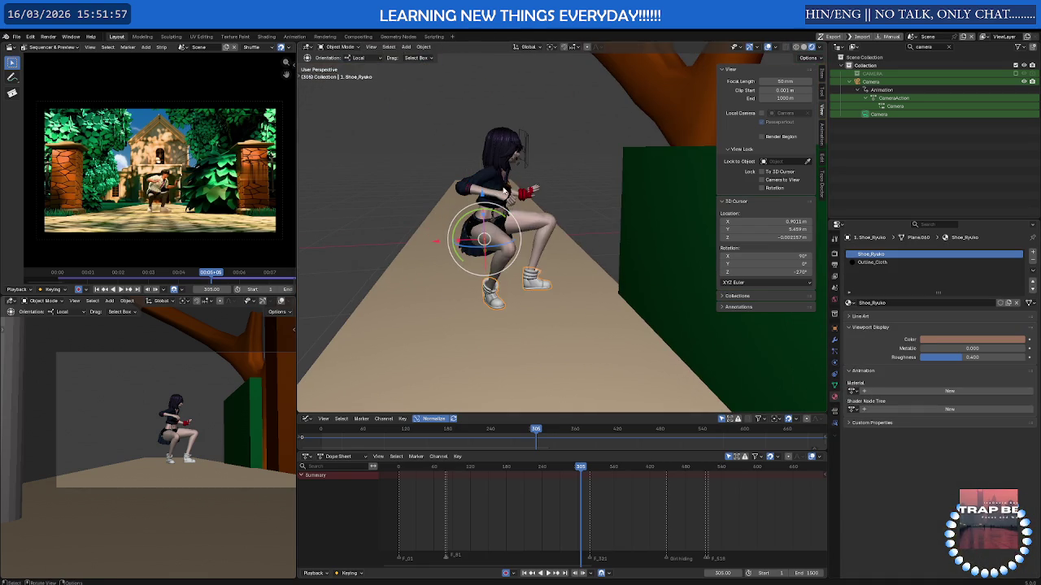
- Select the character rig and switch it into Pose Mode
{"action": "left_click", "coordinate": [521, 139]}
{"action": "scroll", "coordinate": [522, 139], "scroll_direction": "up", "scroll_amount": 3}
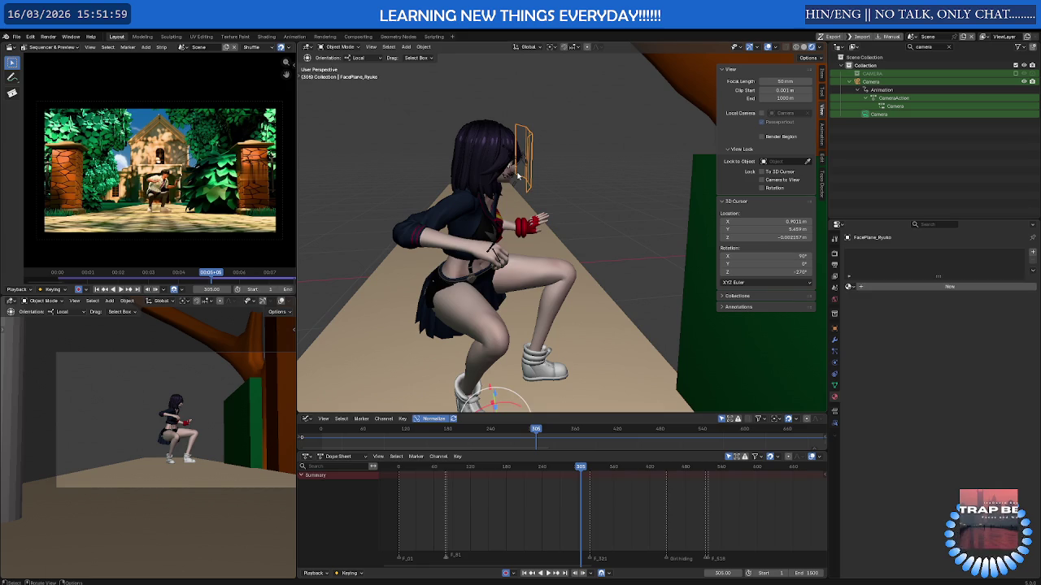
{"action": "left_click", "coordinate": [517, 175]}
{"action": "key", "text": "ctrl+Tab"}
{"action": "scroll", "coordinate": [520, 179], "scroll_direction": "up", "scroll_amount": 2}
{"action": "scroll", "coordinate": [609, 263], "scroll_direction": "up", "scroll_amount": 2}
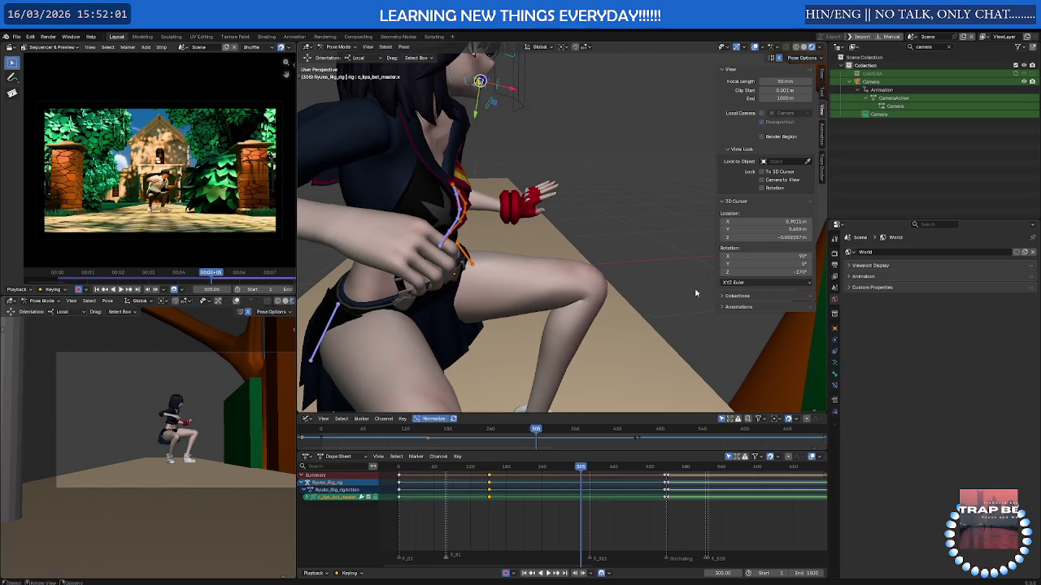
- Show the Main bone collection, select the left foot IK control, and play the animation backwards
{"action": "left_click", "coordinate": [837, 364]}
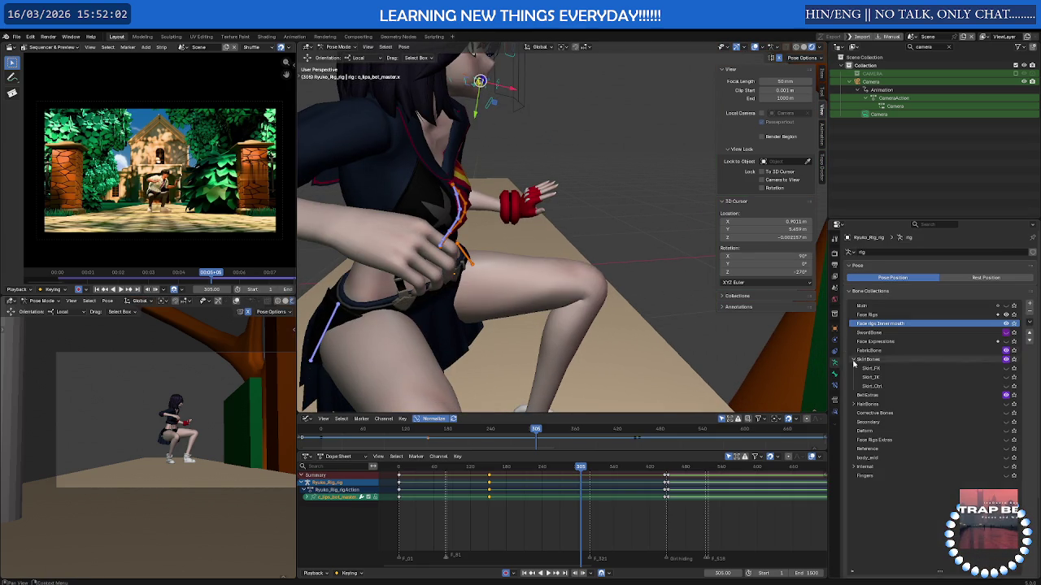
{"action": "left_click", "coordinate": [1006, 308]}
{"action": "middle_click_drag", "start_coordinate": [585, 308], "coordinate": [569, 187], "text": "shift"}
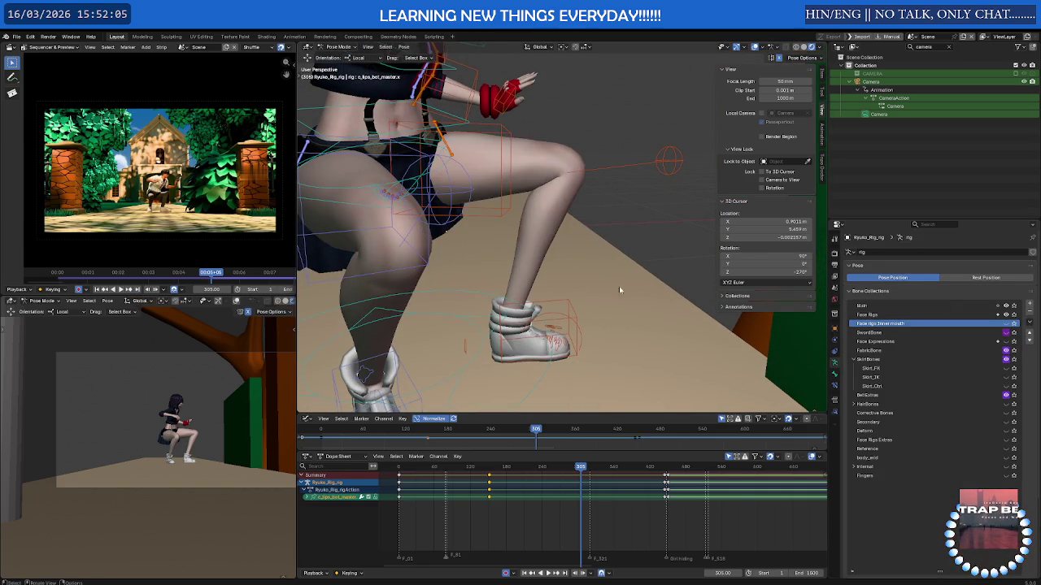
{"action": "left_click", "coordinate": [561, 303]}
{"action": "scroll", "coordinate": [569, 496], "scroll_direction": "up", "scroll_amount": 3}
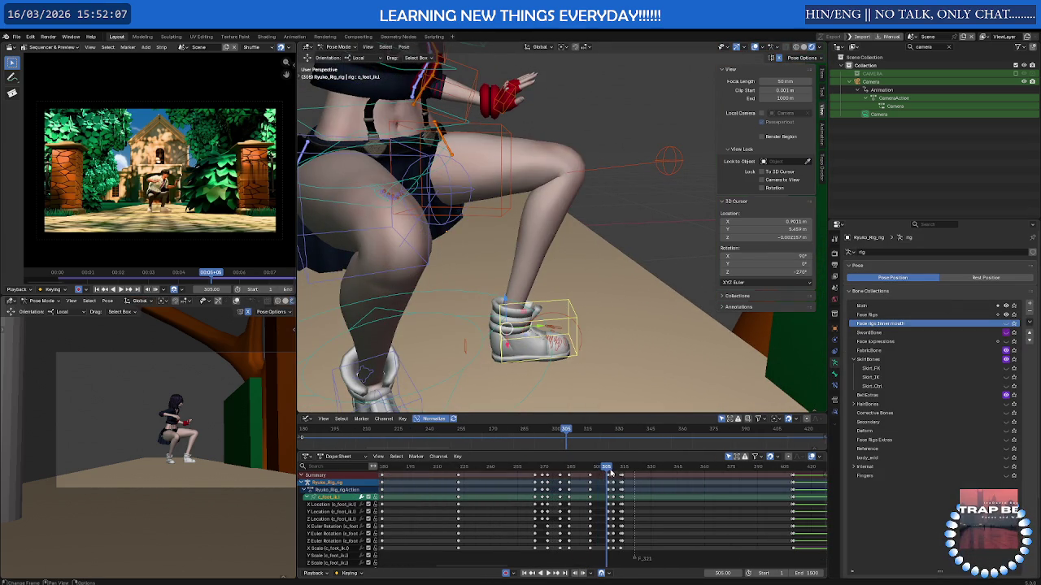
{"action": "key", "text": "shift+ctrl+space"}
{"action": "mouse_move", "coordinate": [590, 474]}
{"action": "left_mouse_down"}
{"action": "mouse_move", "coordinate": [602, 474]}
{"action": "mouse_move", "coordinate": [566, 475]}
{"action": "mouse_move", "coordinate": [600, 477]}
{"action": "mouse_move", "coordinate": [569, 484]}
{"action": "left_mouse_up"}
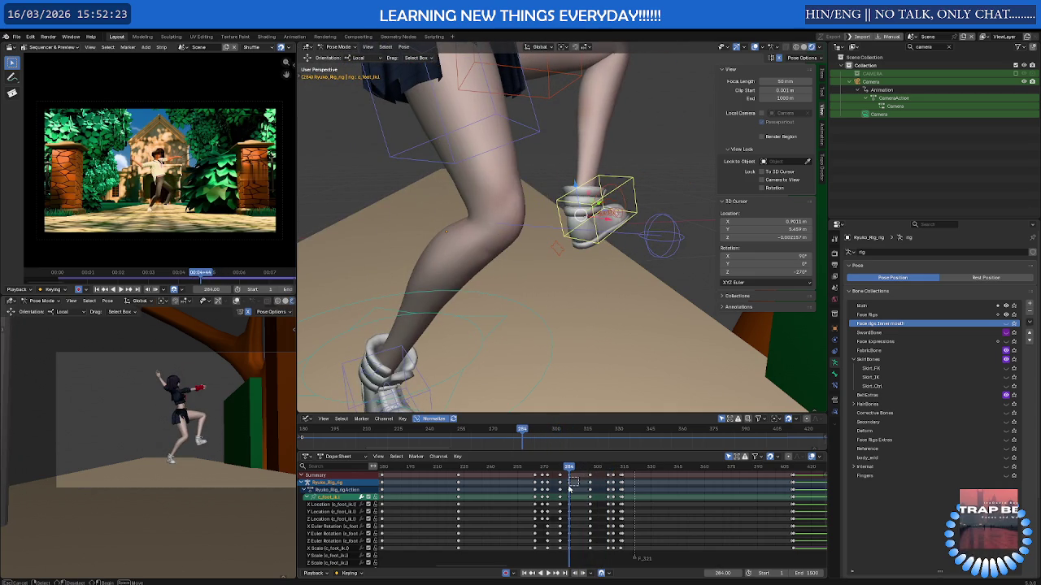
{"action": "key", "text": "space"}
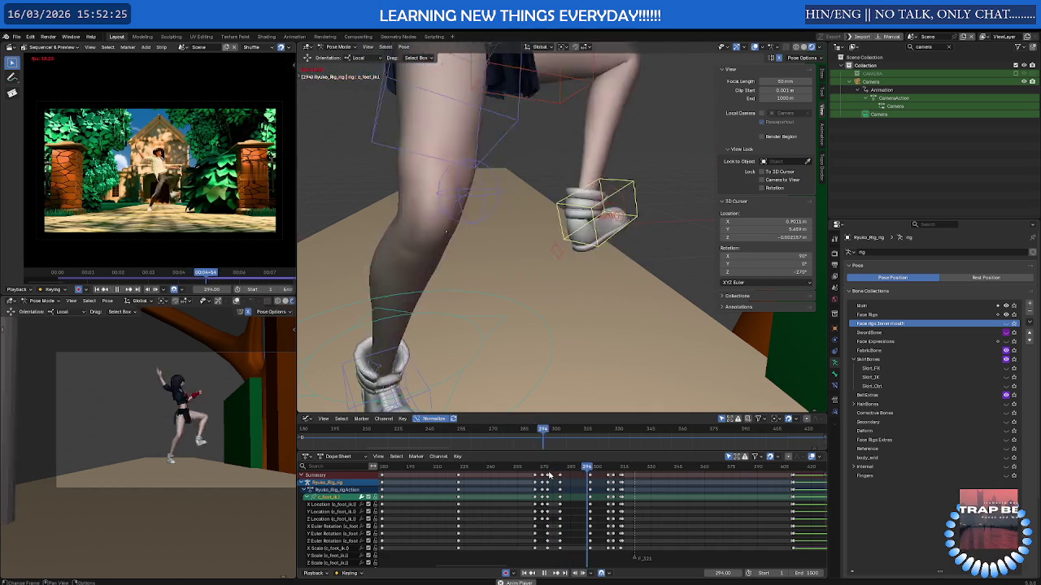
{"action": "mouse_move", "coordinate": [557, 475]}
{"action": "left_mouse_down"}
{"action": "mouse_move", "coordinate": [630, 472]}
{"action": "mouse_move", "coordinate": [515, 471]}
{"action": "mouse_move", "coordinate": [612, 471]}
{"action": "left_mouse_up"}
{"action": "mouse_move", "coordinate": [522, 472]}
{"action": "left_mouse_down"}
{"action": "mouse_move", "coordinate": [764, 472]}
{"action": "mouse_move", "coordinate": [539, 472]}
{"action": "mouse_move", "coordinate": [633, 470]}
{"action": "mouse_move", "coordinate": [548, 469]}
{"action": "left_mouse_up"}
{"action": "key", "text": "space"}
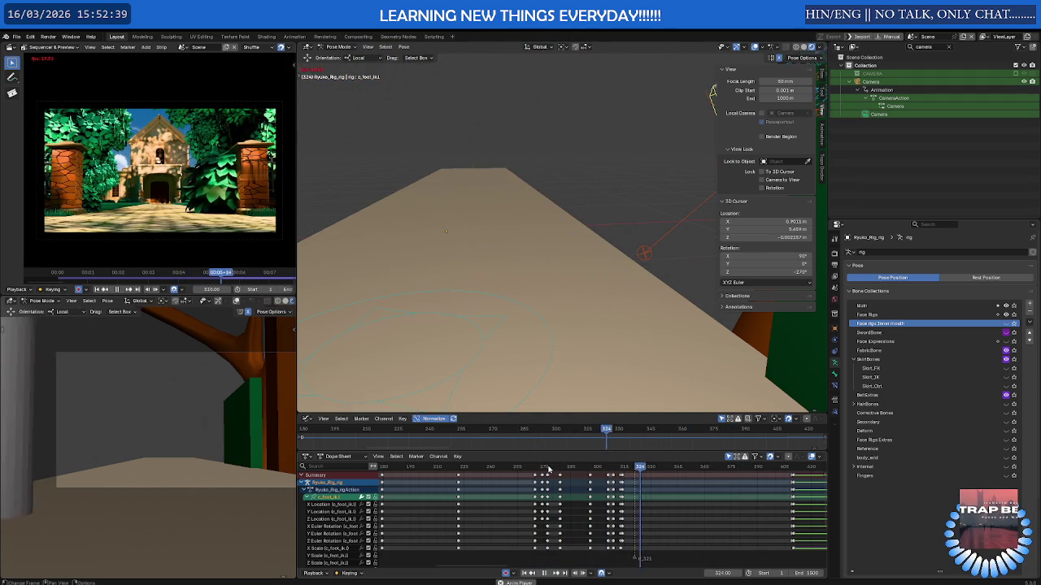
{"action": "mouse_move", "coordinate": [558, 470]}
{"action": "left_mouse_down"}
{"action": "mouse_move", "coordinate": [633, 468]}
{"action": "mouse_move", "coordinate": [544, 470]}
{"action": "left_mouse_up"}
{"action": "key", "text": "space"}
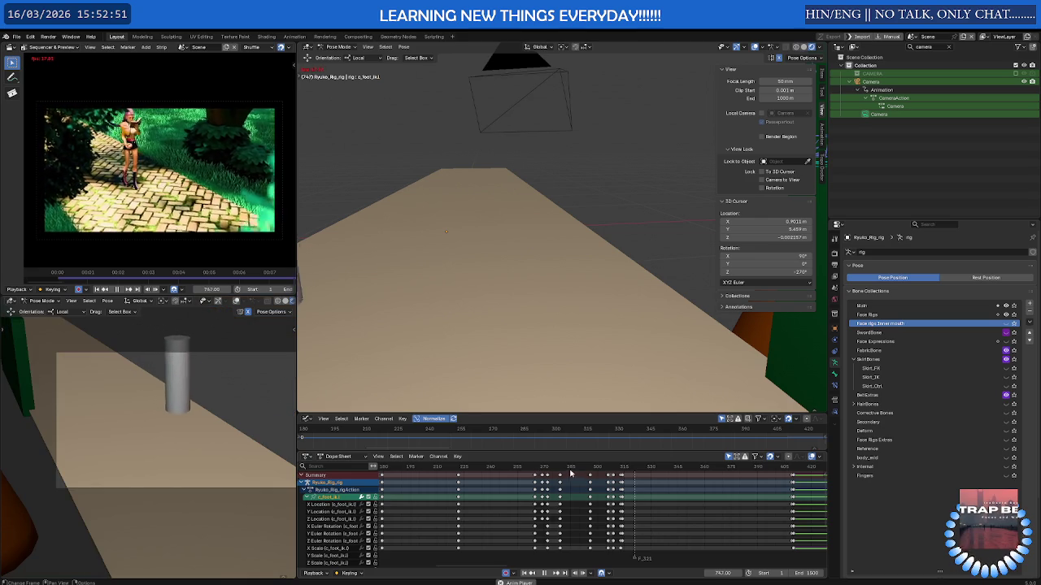
{"action": "key", "text": "space"}
{"action": "scroll", "coordinate": [594, 488], "scroll_direction": "down", "scroll_amount": 2}
{"action": "scroll", "coordinate": [592, 495], "scroll_direction": "down", "scroll_amount": 2}
{"action": "scroll", "coordinate": [590, 498], "scroll_direction": "down", "scroll_amount": 2}
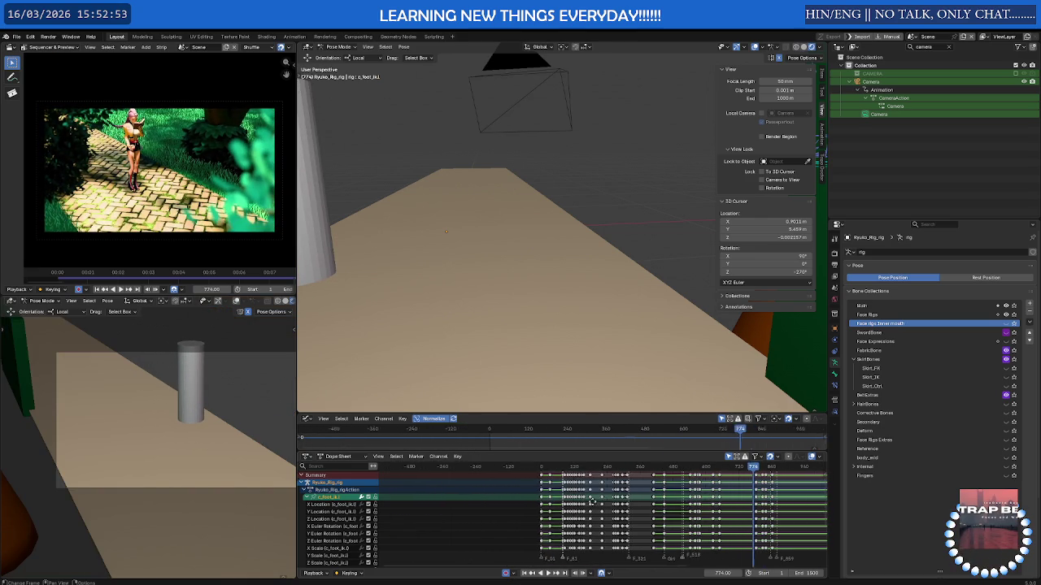
{"action": "scroll", "coordinate": [587, 502], "scroll_direction": "down", "scroll_amount": 2}
{"action": "left_click", "coordinate": [673, 470]}
{"action": "left_click_drag", "start_coordinate": [667, 470], "coordinate": [670, 470]}
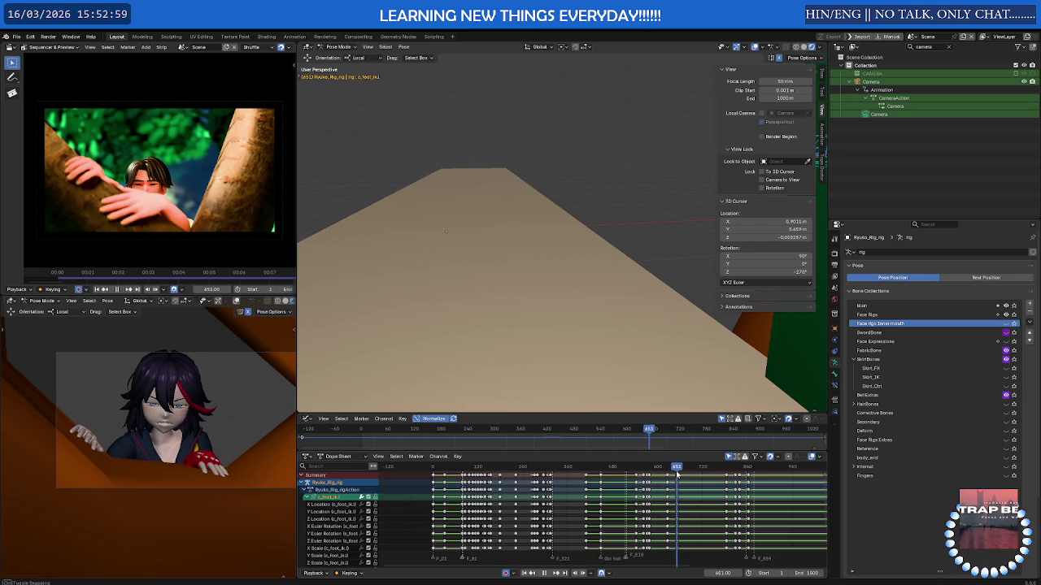
{"action": "key", "text": "shift+ctrl+space"}
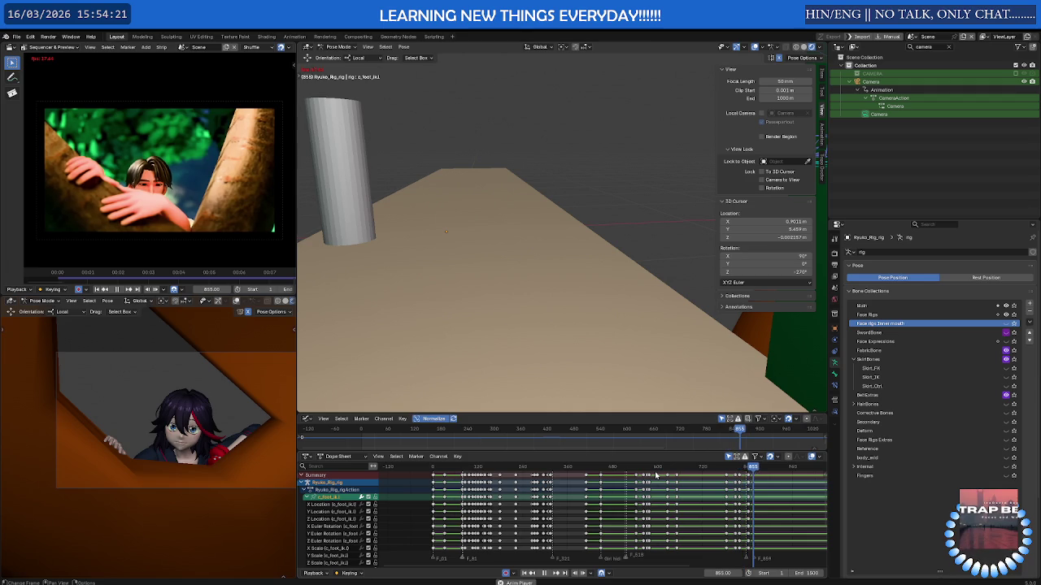
{"action": "left_click", "coordinate": [648, 468]}
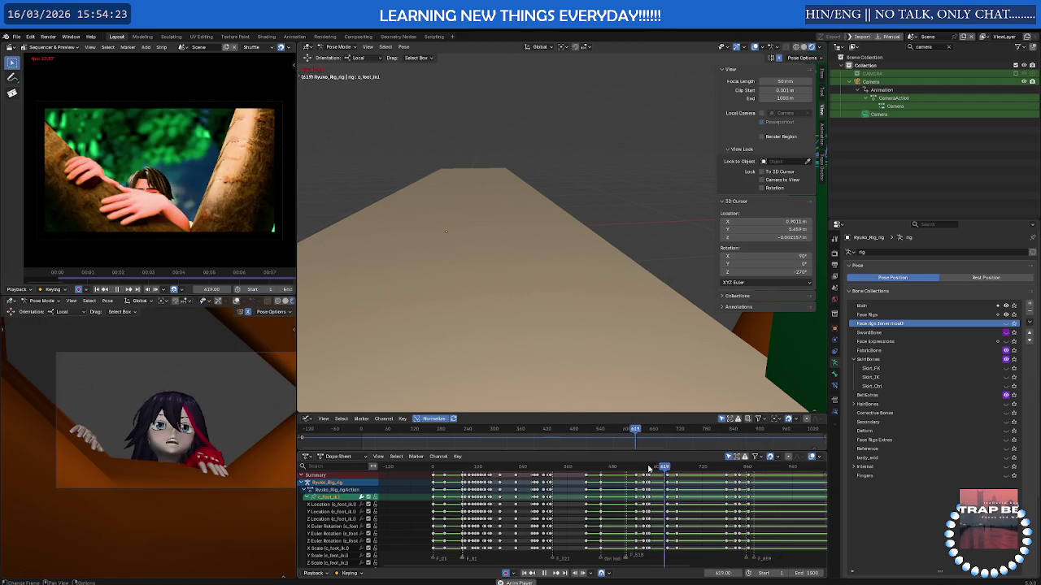